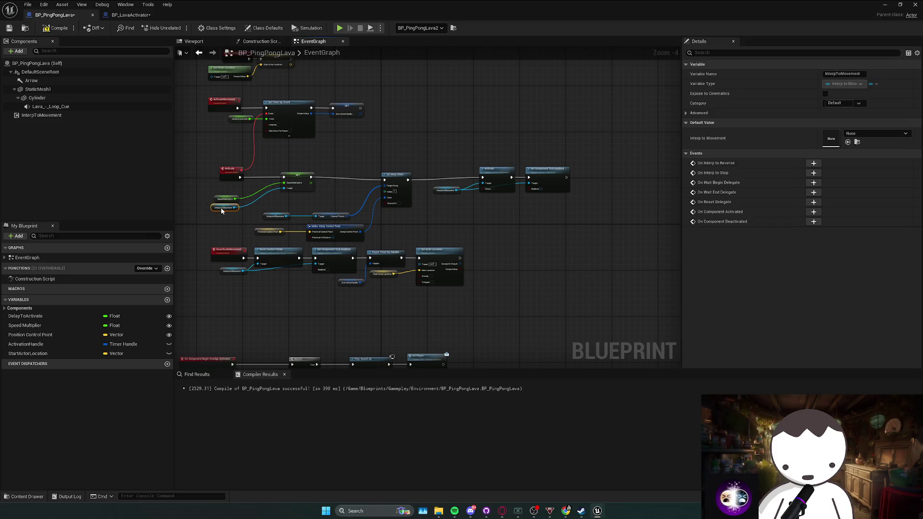
Compile BP_PingPongLava and minimize its Blueprint editor
left_click(226, 197, "ctrl")
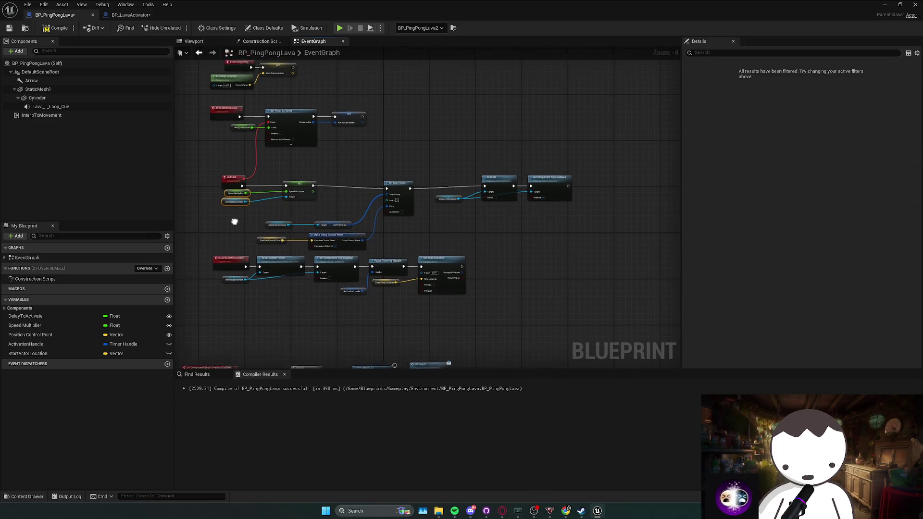
key("F7")
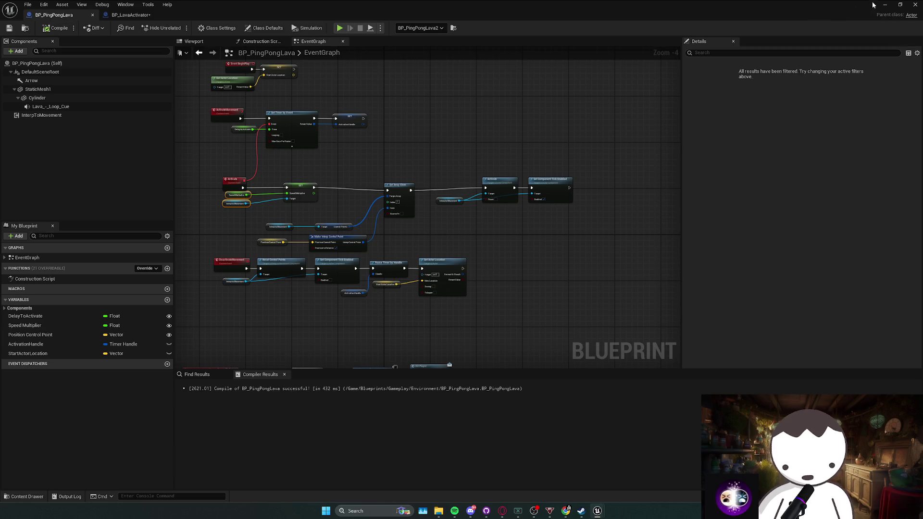
left_click(885, 5)
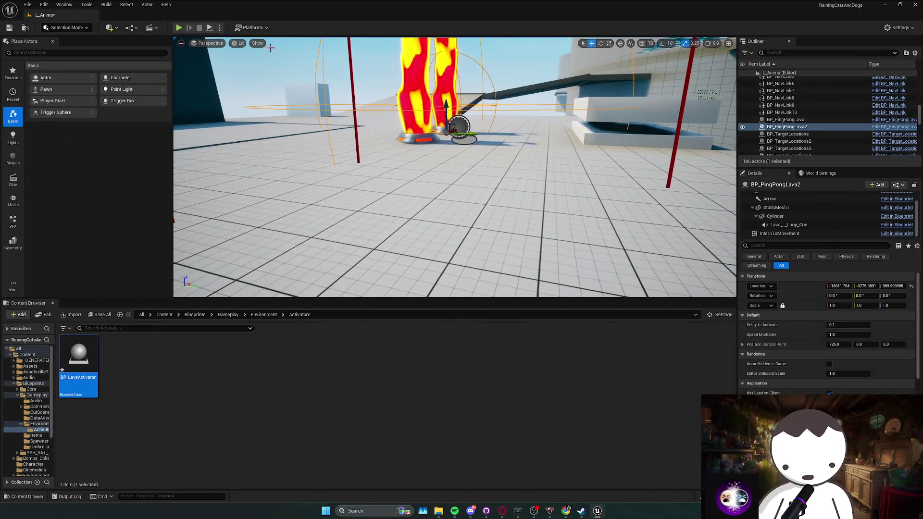
Play-test the level walking toward the lava pillars, then stop and return to BP_PingPongLava
left_click(179, 28)
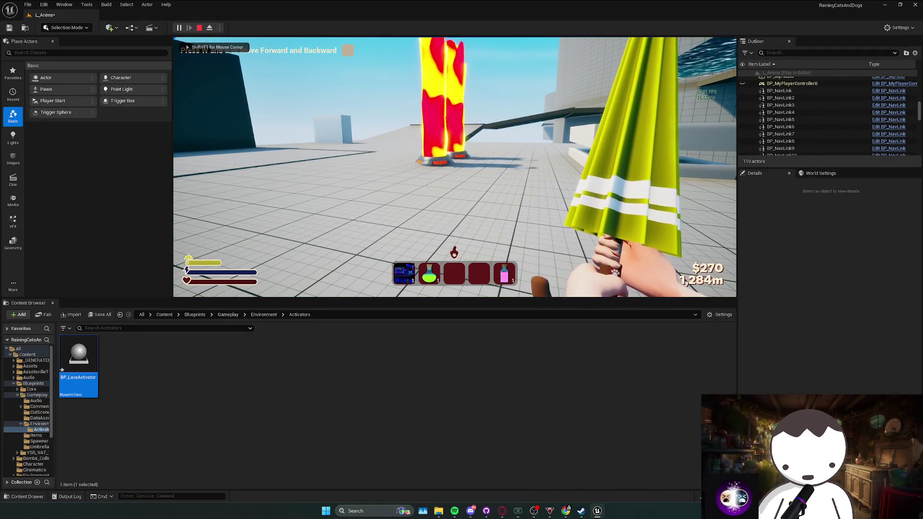
key("w")
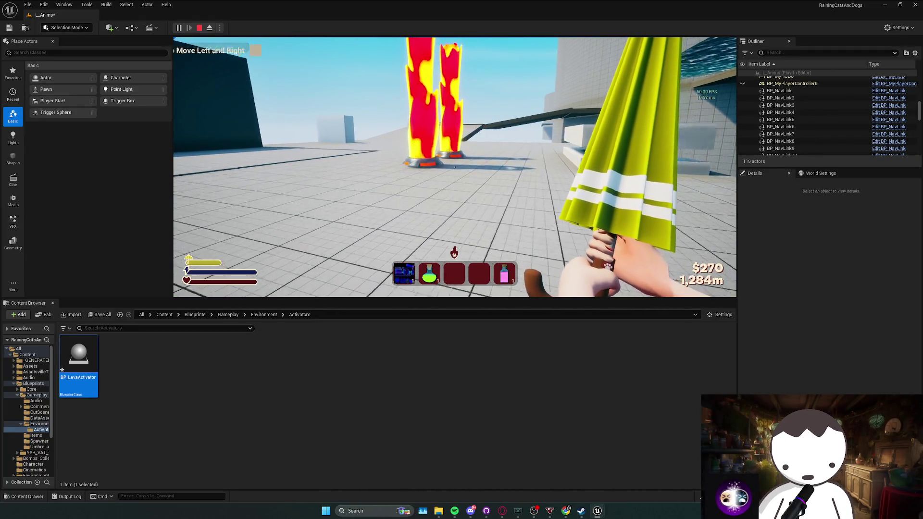
key("shift+F1")
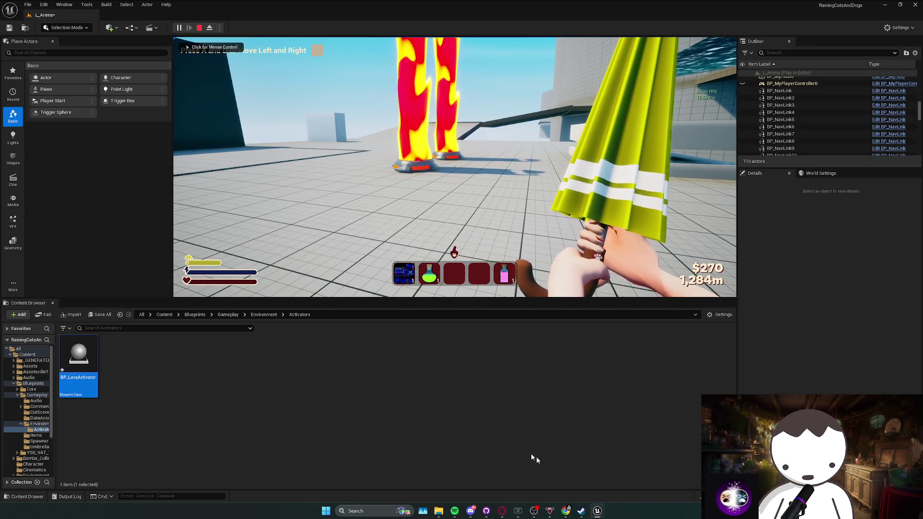
mouse_move(601, 511)
left_click(637, 474)
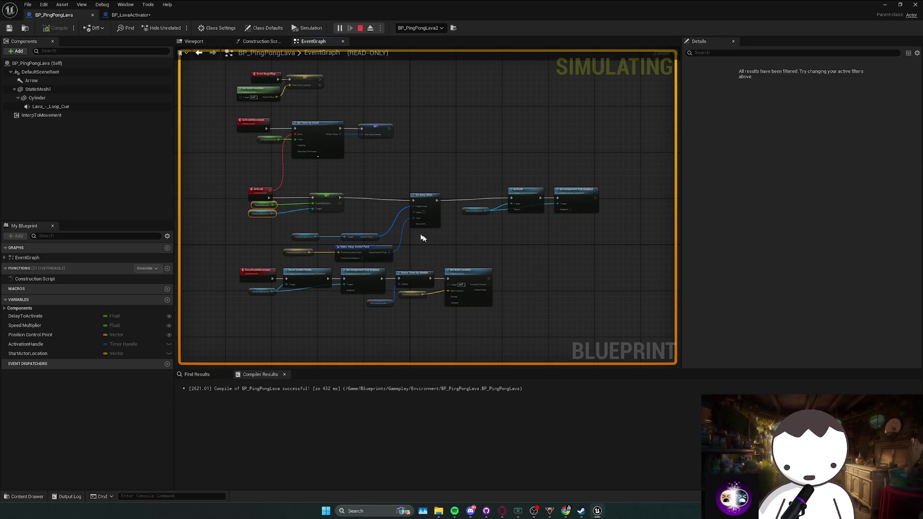
key("alt+Tab")
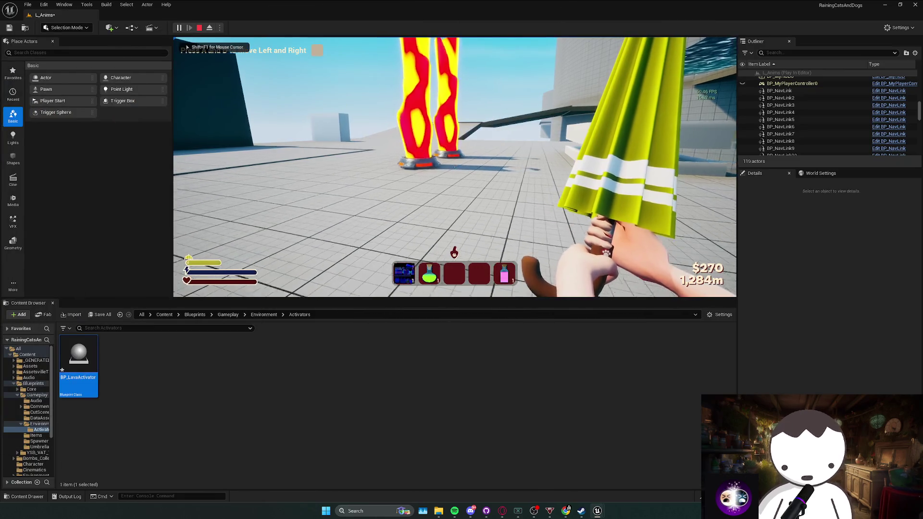
key("w")
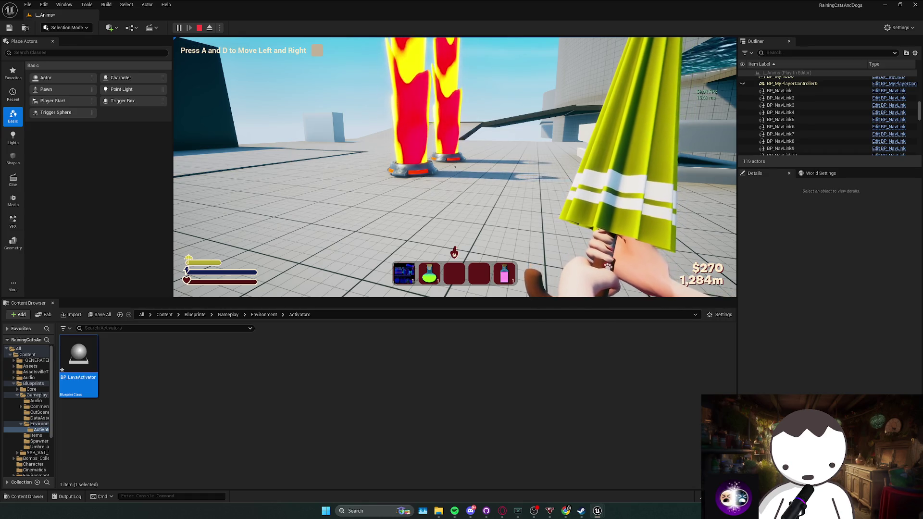
key("Escape")
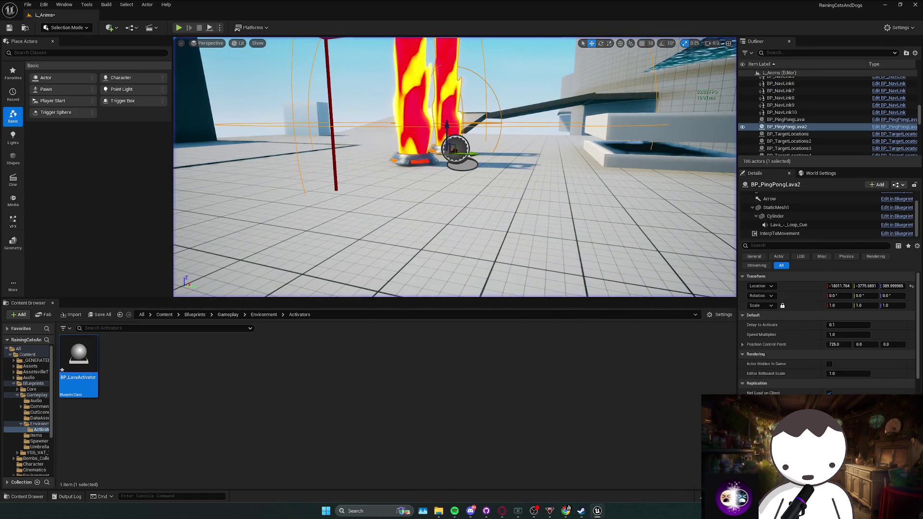
key("alt+Tab")
Wire DeactivateMovement directly into Set Component Tick Enabled, bypassing Reset Control Points
scroll(289, 260, "up", 3)
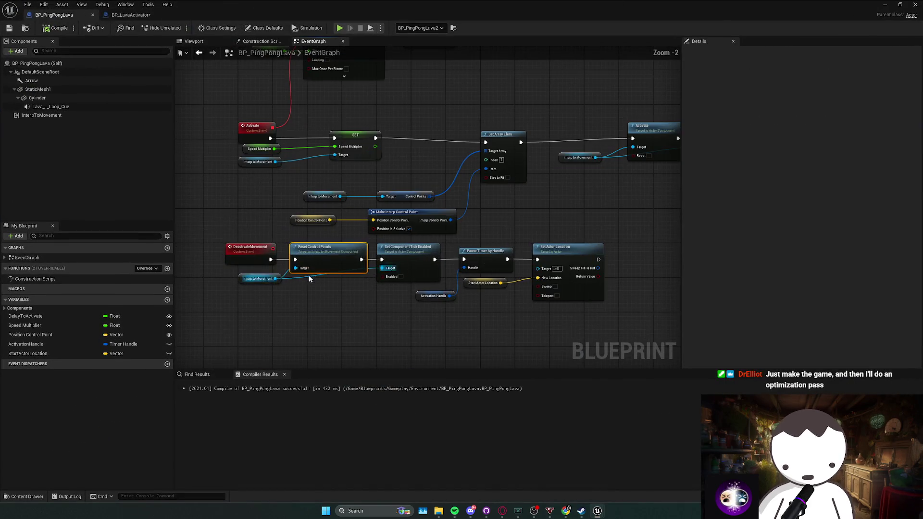
left_click_drag(287, 260, 374, 265)
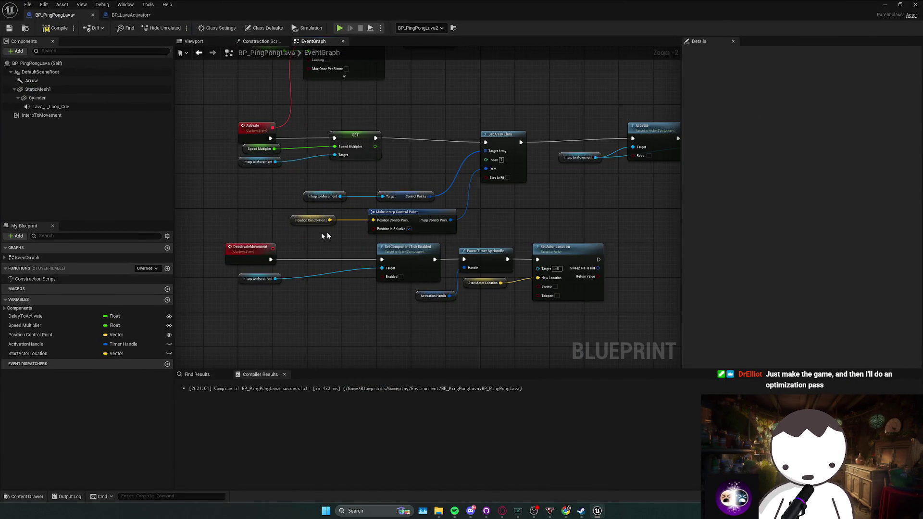
key("alt+Tab")
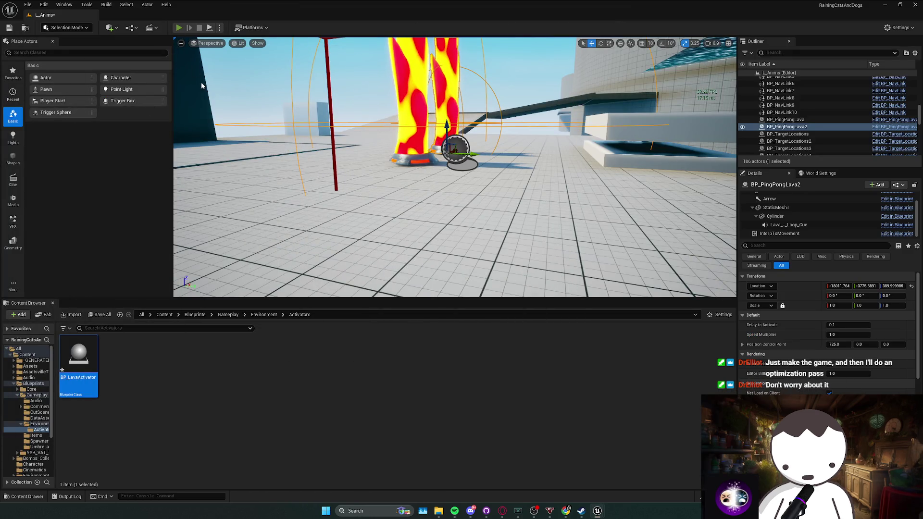
Play-test again, walking back and then toward the pillars, and return to the Blueprint graph
key("alt+p")
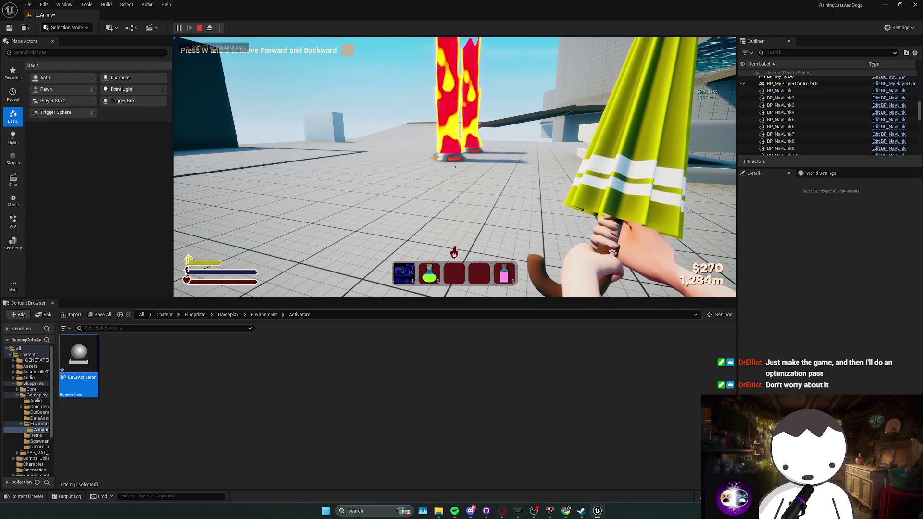
key("s")
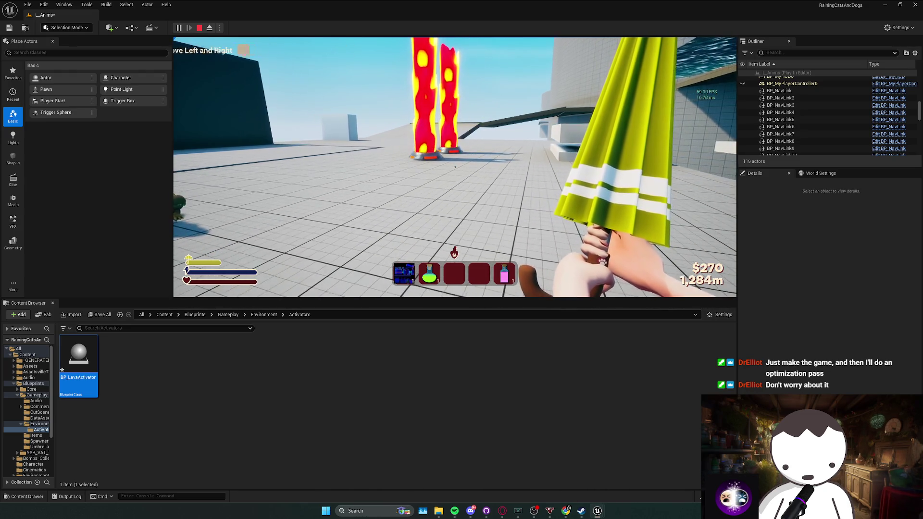
key("w")
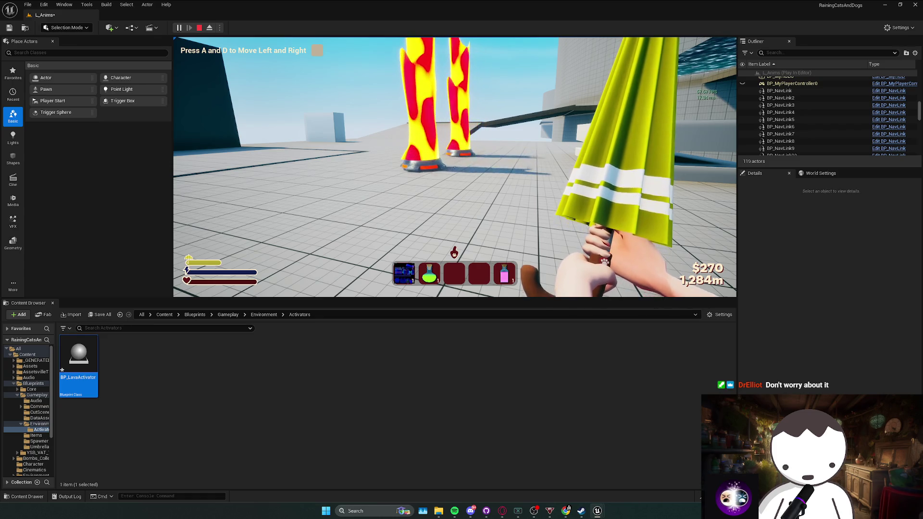
key("Escape")
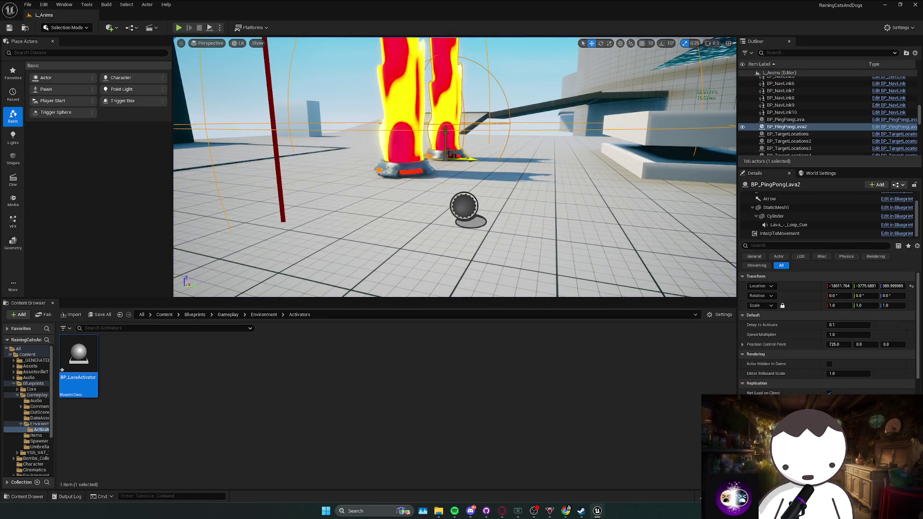
key("alt+Tab")
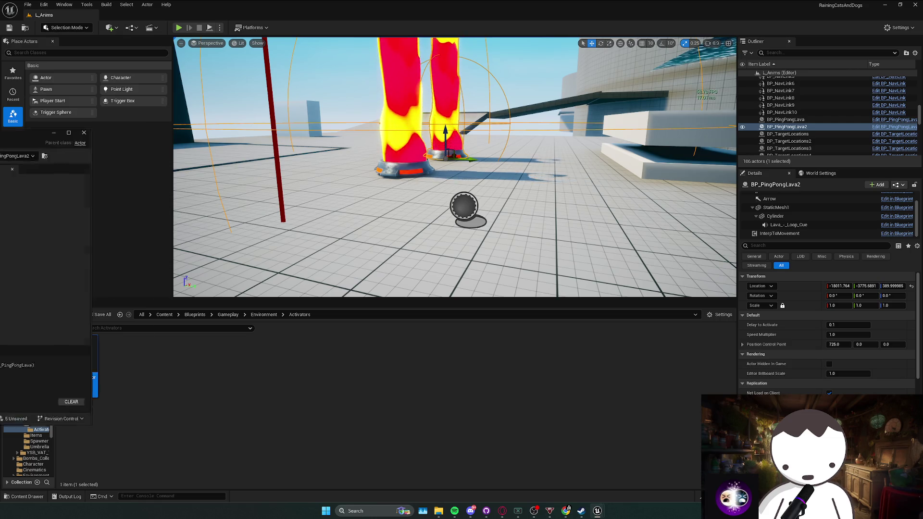
left_click_drag(385, 136, 437, 144)
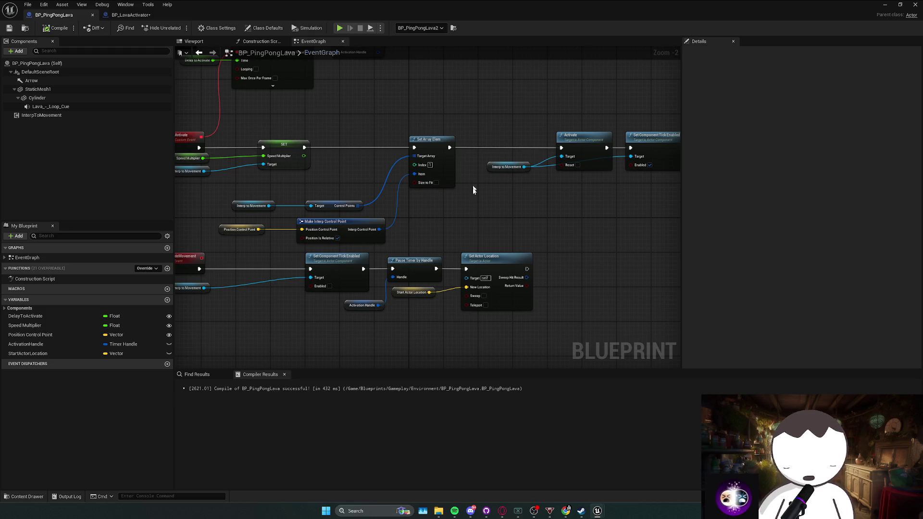
scroll(476, 187, "down", 2)
scroll(335, 286, "down", 2)
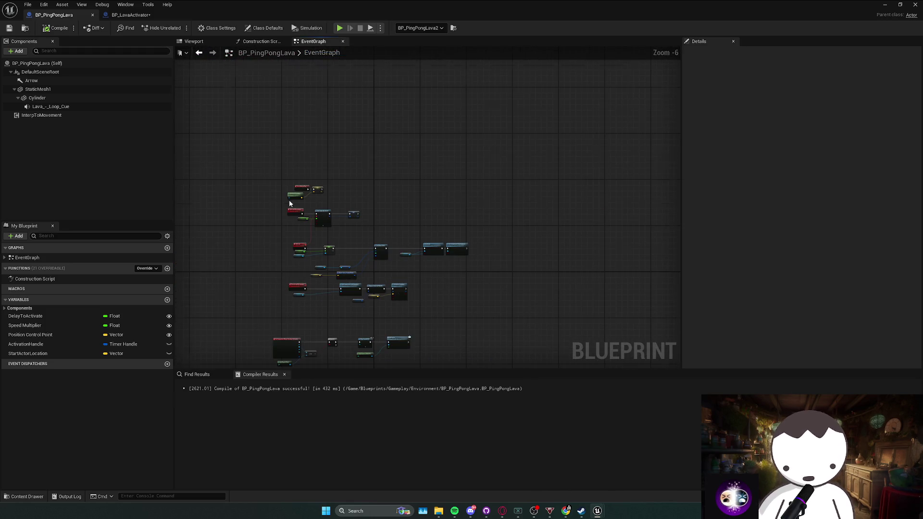
scroll(290, 200, "up", 4)
left_click(366, 189)
mouse_move(365, 188)
left_mouse_down()
mouse_move(293, 173)
mouse_move(300, 166)
mouse_move(300, 200)
mouse_move(297, 181)
left_mouse_up()
left_click(397, 173, "ctrl")
left_click(394, 191)
left_click(384, 201)
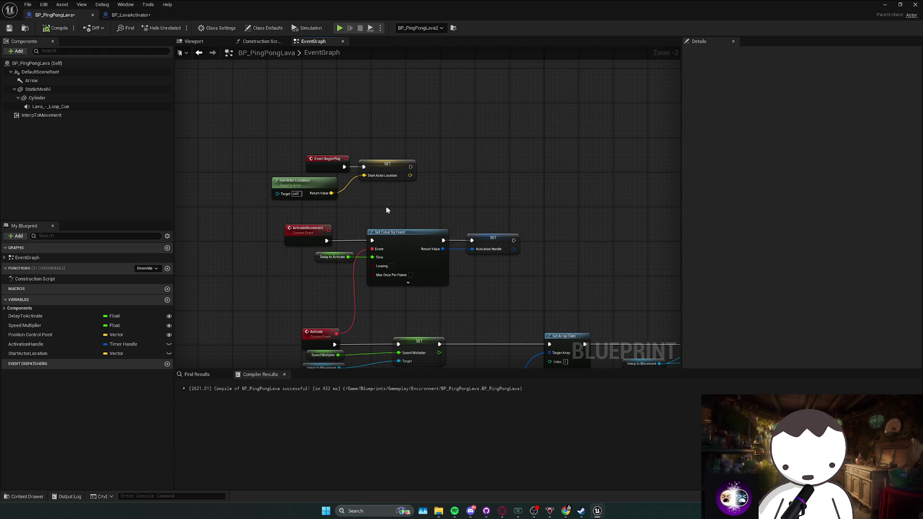
scroll(352, 194, "down", 5)
scroll(352, 194, "up", 2)
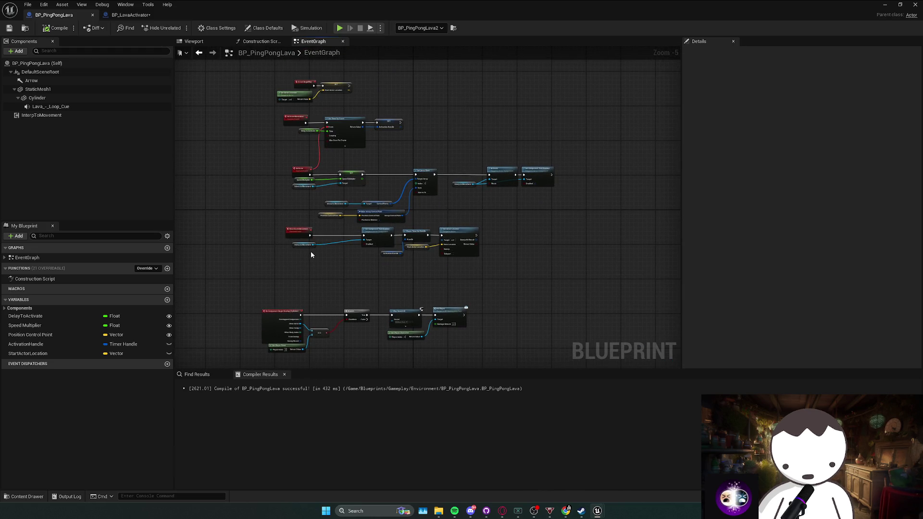
scroll(377, 253, "up", 2)
left_click(399, 255)
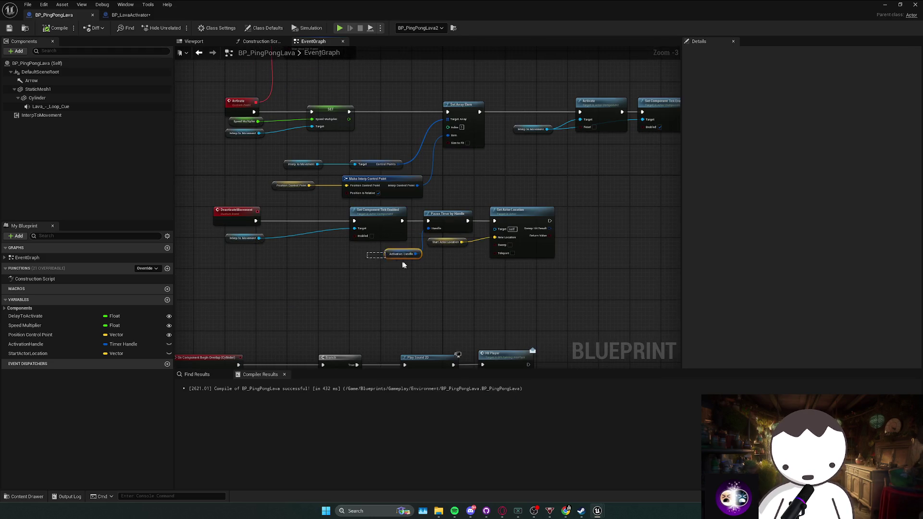
mouse_move(402, 255)
left_mouse_down()
mouse_move(374, 249)
mouse_move(384, 253)
mouse_move(379, 242)
mouse_move(391, 237)
mouse_move(380, 254)
left_mouse_up()
left_click_drag(247, 238, 312, 227)
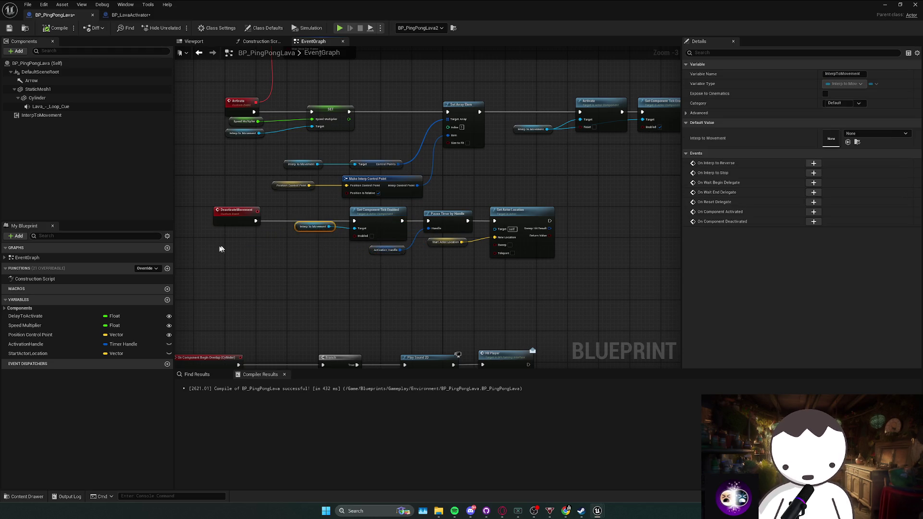
left_click_drag(221, 248, 558, 206)
left_click_drag(374, 256, 378, 246)
left_click(438, 242)
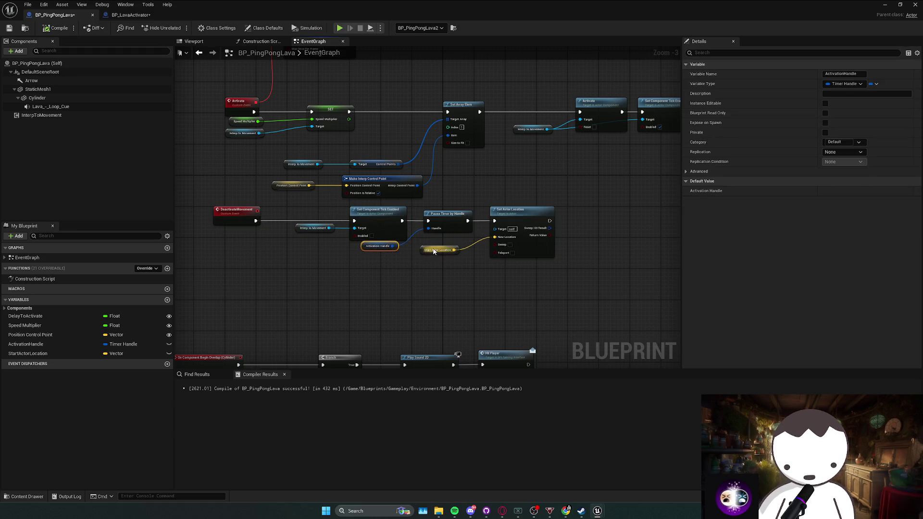
left_click_drag(432, 255, 444, 247)
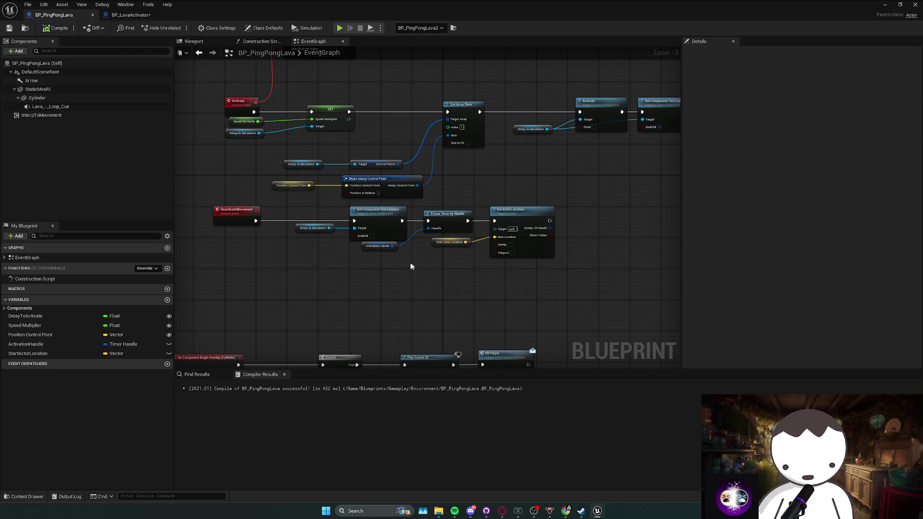
left_click(362, 254)
scroll(363, 251, "down", 1)
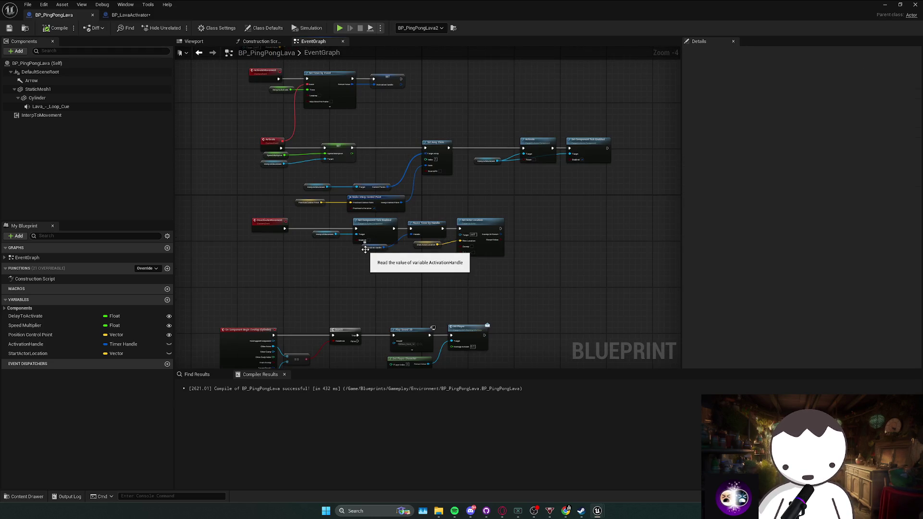
left_click_drag(254, 182, 488, 243)
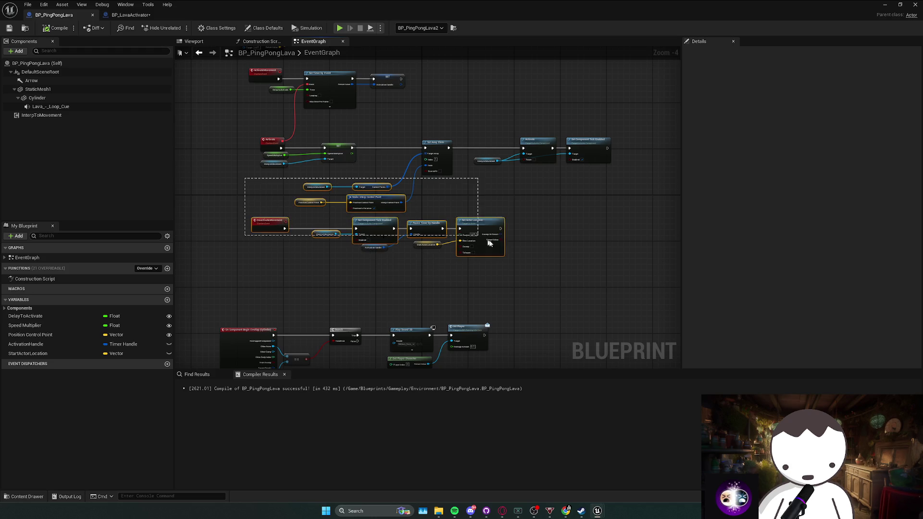
left_click_drag(452, 201, 286, 201)
left_click_drag(387, 202, 402, 185)
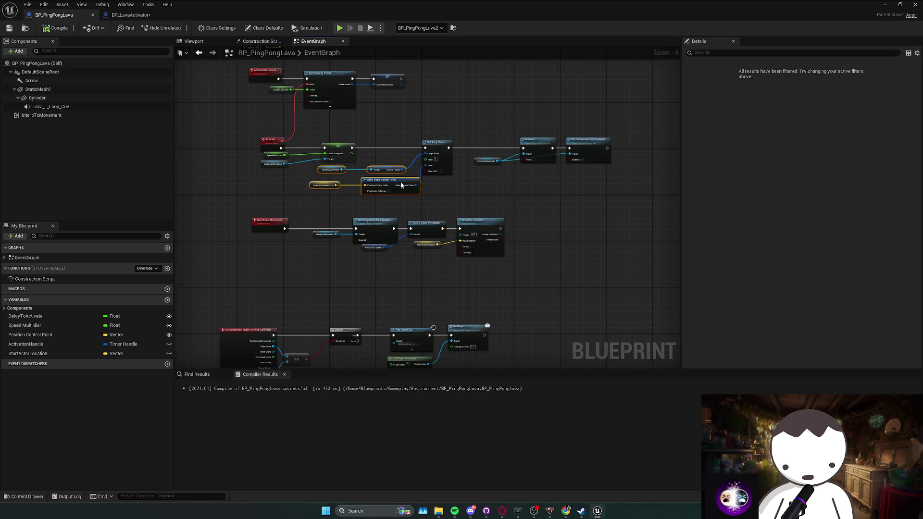
left_click(453, 199)
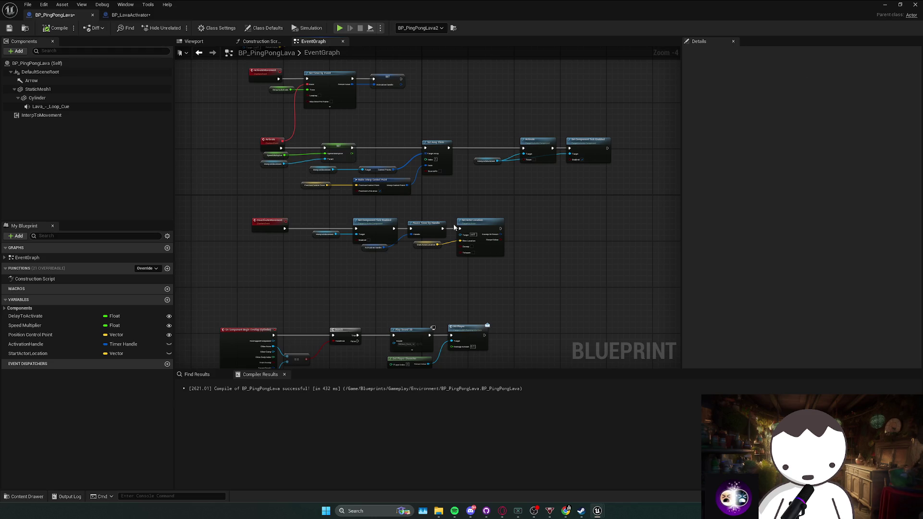
mouse_move(242, 211)
left_mouse_down()
mouse_move(525, 261)
mouse_move(514, 264)
left_mouse_up()
left_click(485, 258)
scroll(395, 207, "down", 1)
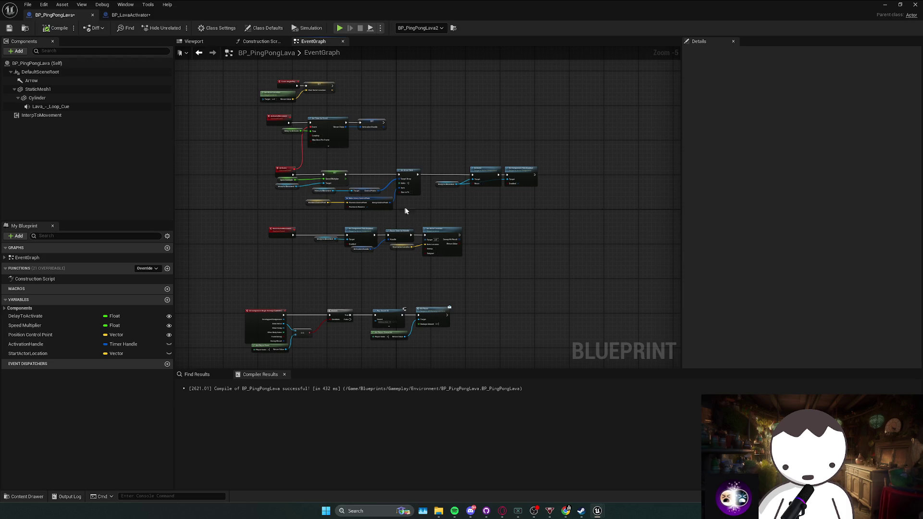
left_click_drag(422, 212, 312, 208)
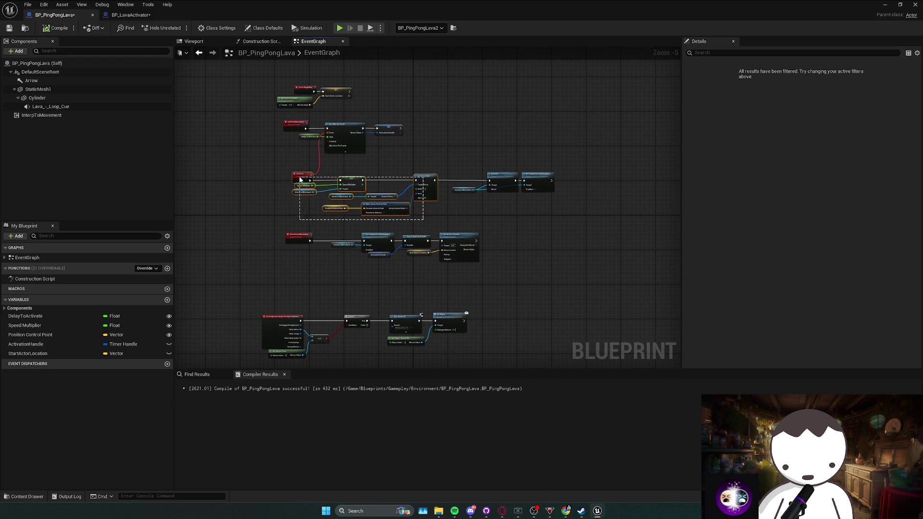
left_click(529, 221)
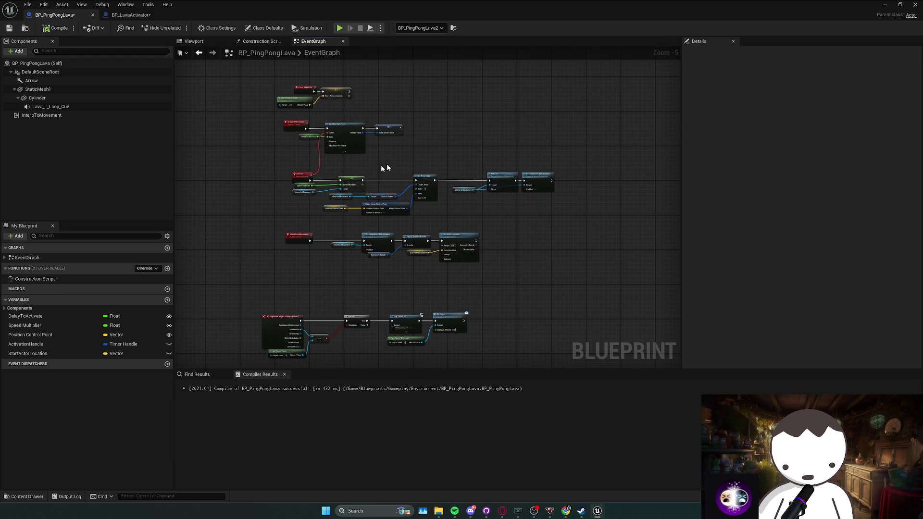
Move the ActivateMovement and Set Timer by Event nodes lower and save the Blueprint
scroll(384, 167, "up", 3)
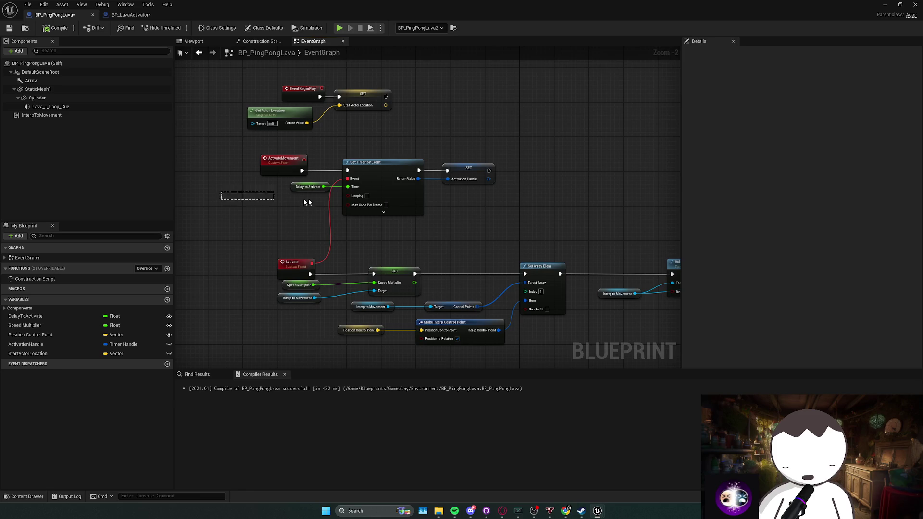
left_click_drag(308, 202, 450, 173)
mouse_move(385, 180)
left_mouse_down()
mouse_move(407, 241)
mouse_move(452, 242)
mouse_move(481, 264)
mouse_move(413, 189)
mouse_move(423, 225)
mouse_move(474, 238)
mouse_move(474, 247)
mouse_move(442, 195)
mouse_move(356, 197)
mouse_move(442, 201)
mouse_move(417, 207)
mouse_move(402, 198)
left_mouse_up()
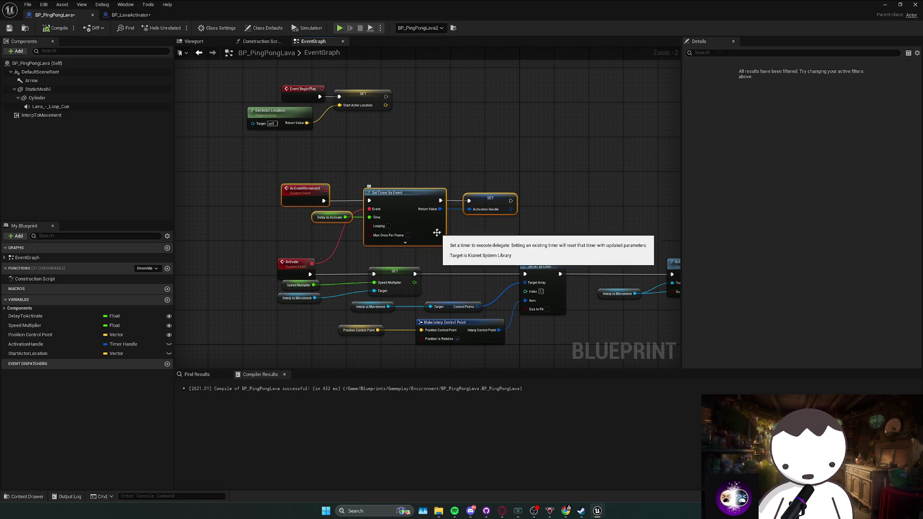
mouse_move(436, 233)
left_mouse_down()
mouse_move(426, 192)
mouse_move(363, 192)
mouse_move(434, 186)
mouse_move(407, 192)
left_mouse_up()
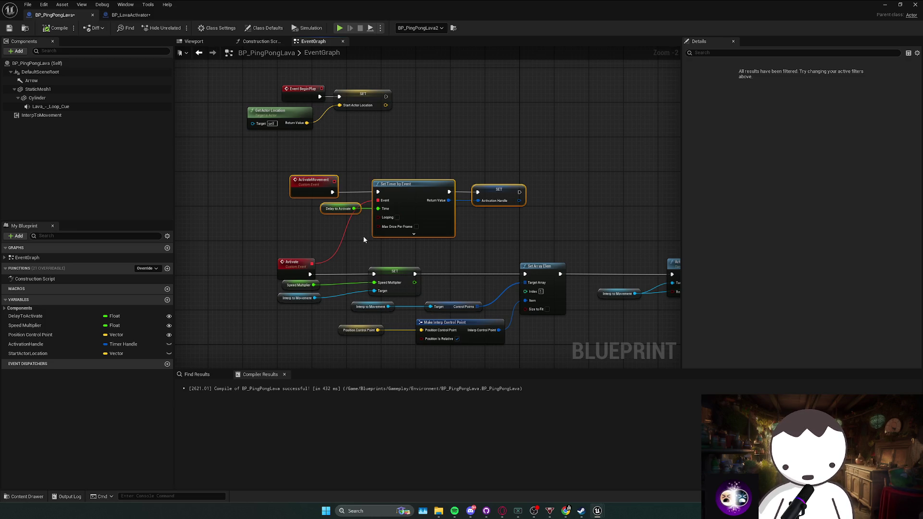
left_click_drag(302, 227, 537, 186)
mouse_move(524, 222)
left_mouse_down()
mouse_move(552, 234)
mouse_move(461, 224)
left_mouse_up()
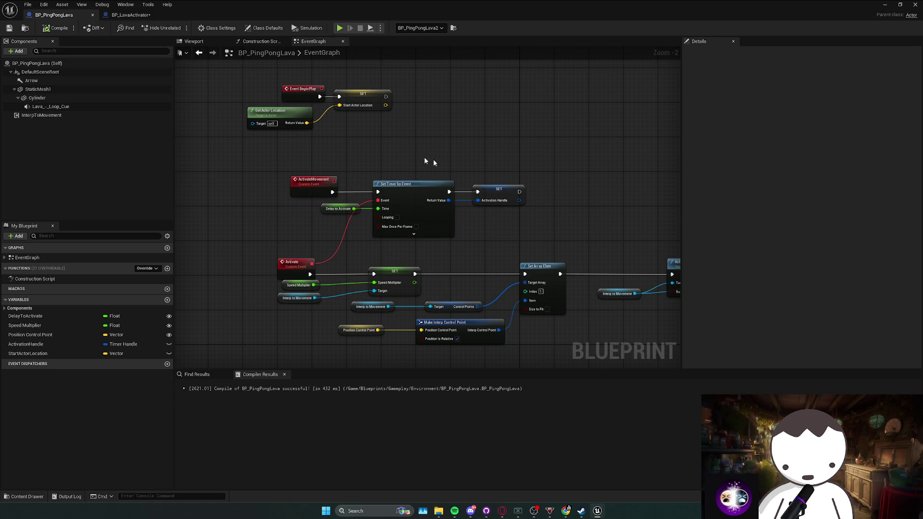
key("q")
Reposition Get Actor Location under Event BeginPlay, lined up with the SET node
left_click_drag(372, 137, 403, 173)
mouse_move(291, 140)
left_mouse_down()
mouse_move(364, 161)
mouse_move(295, 153)
left_mouse_up()
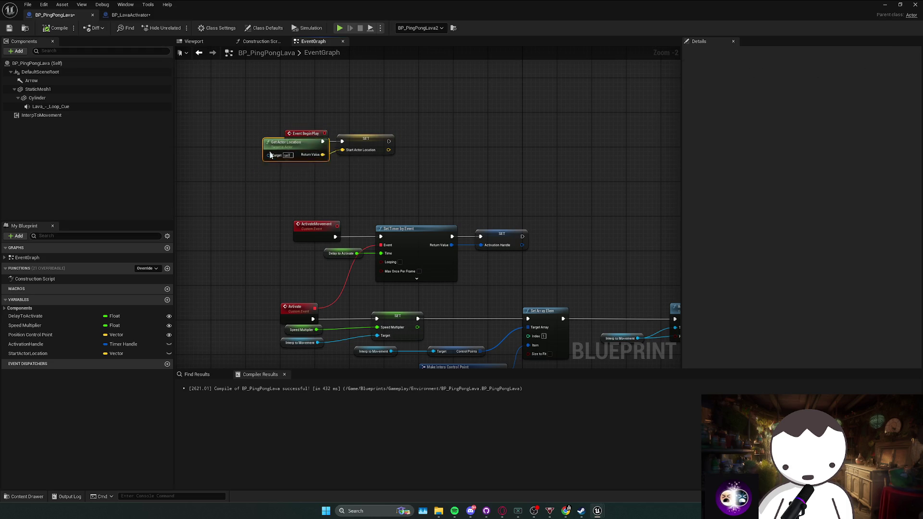
left_click(433, 211)
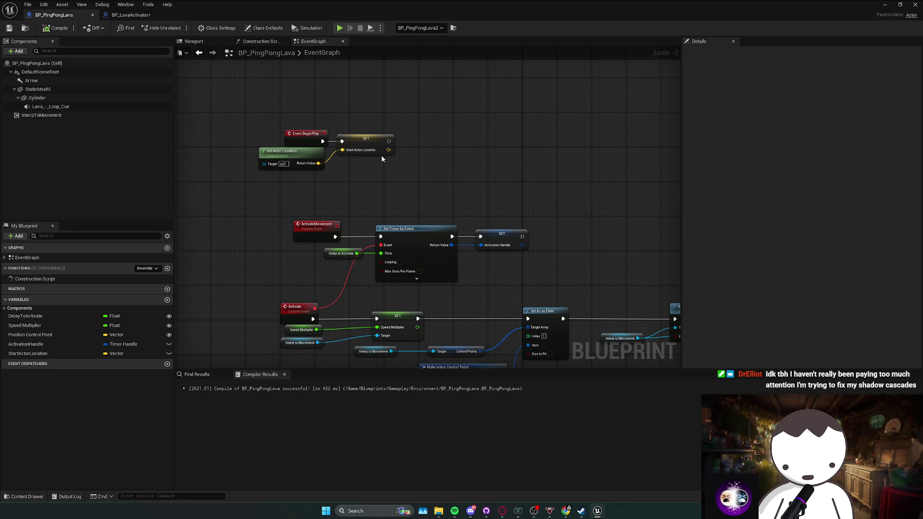
Arrange the Interp to Movement getters beside the Control Points and Speed Multiplier nodes
scroll(381, 154, "down", 1)
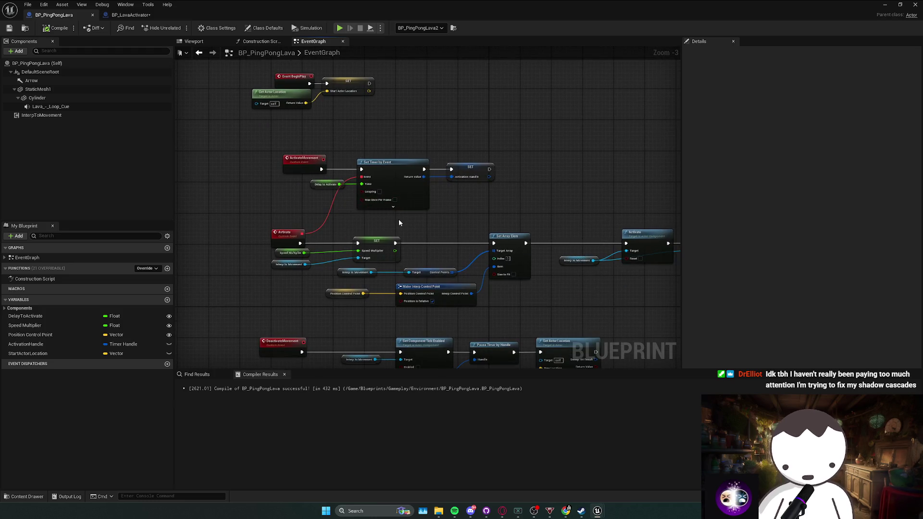
left_click(393, 207)
left_click(358, 204)
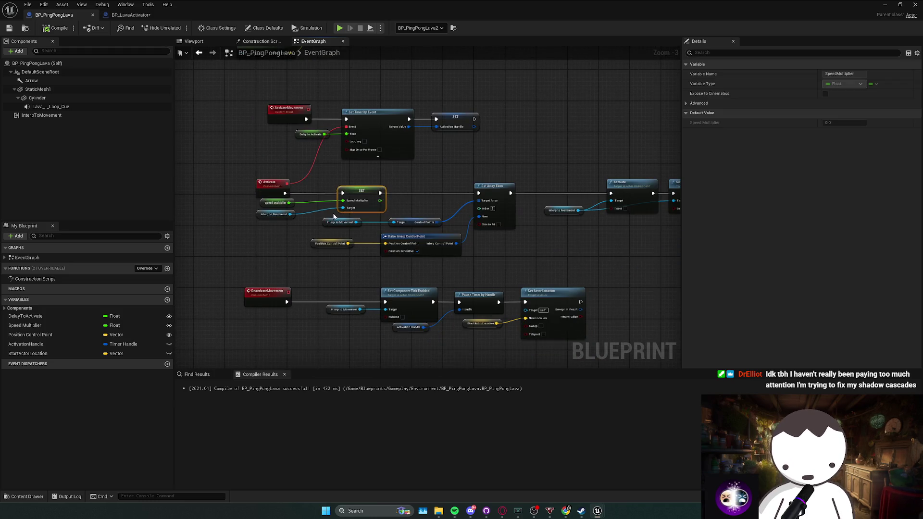
left_click_drag(270, 231, 303, 204)
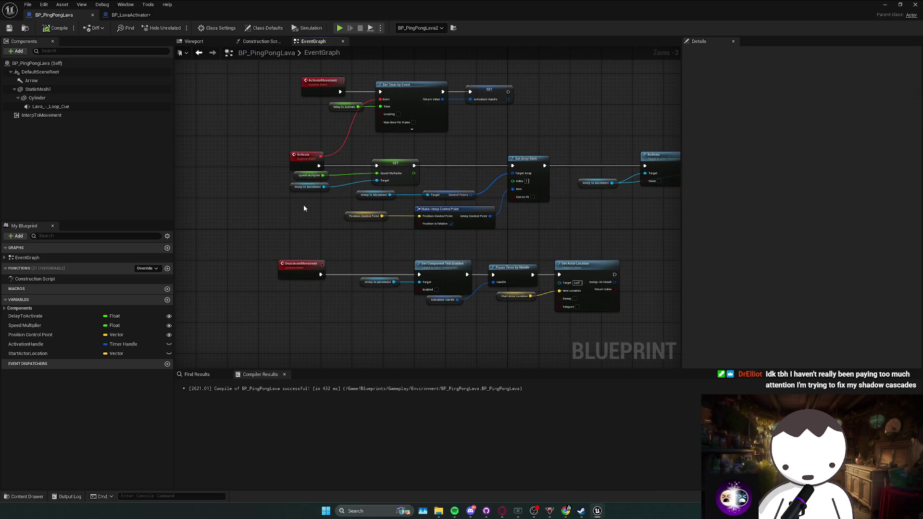
left_click(308, 186)
left_click(306, 176, "ctrl")
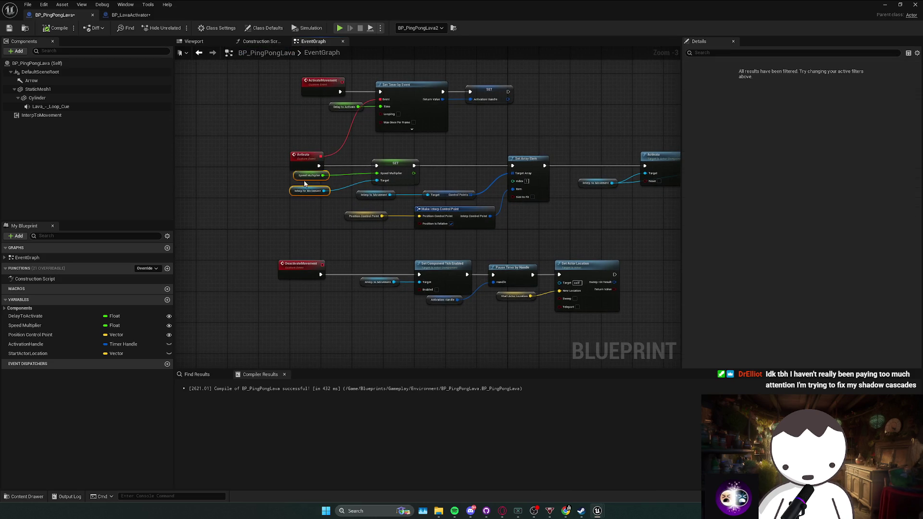
left_click_drag(297, 194, 296, 186)
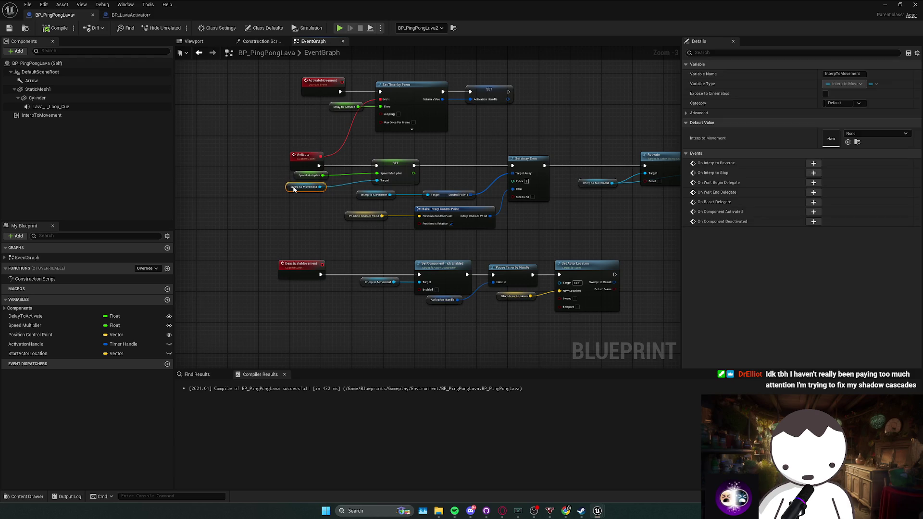
left_click(375, 194)
left_click_drag(376, 216, 330, 213)
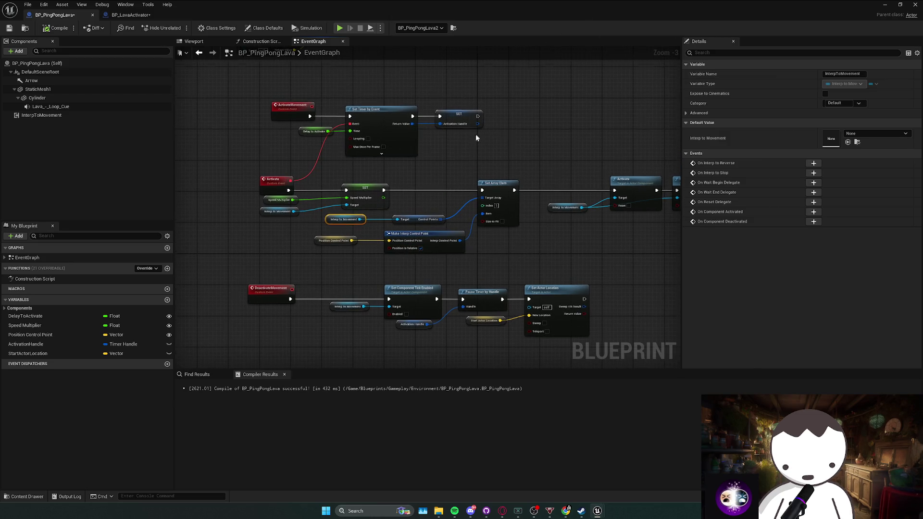
Run a quick play-test of the level, then bring the BP_PingPongLava Blueprint back to front
mouse_move(459, 106)
left_mouse_down()
mouse_move(475, 134)
mouse_move(270, 100)
mouse_move(278, 104)
left_mouse_up()
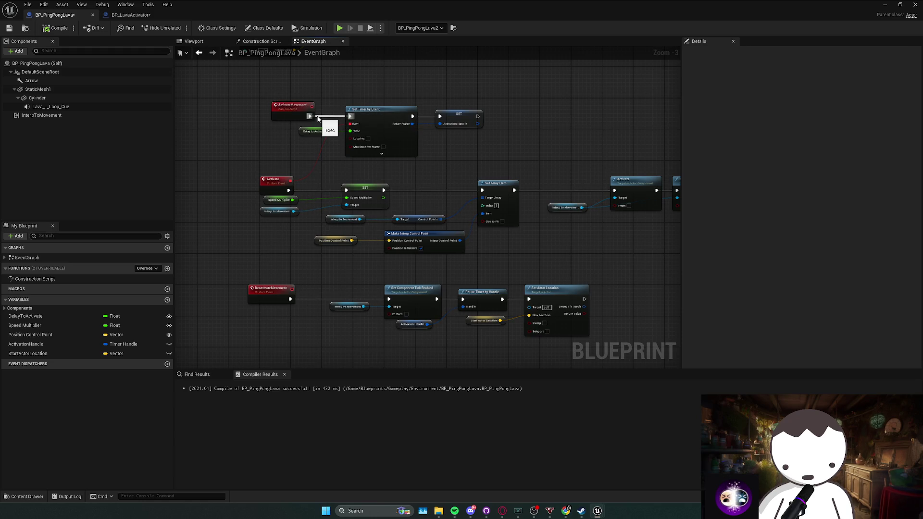
key("alt+Tab")
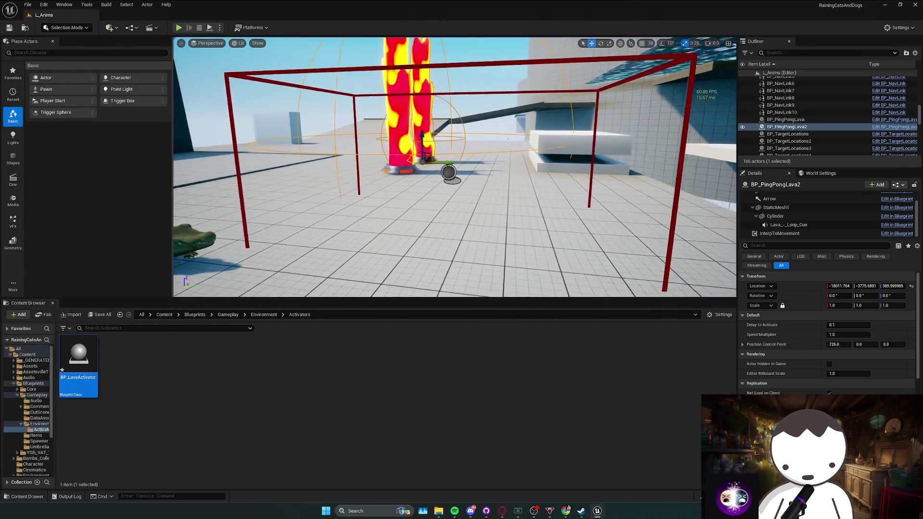
key("alt+p")
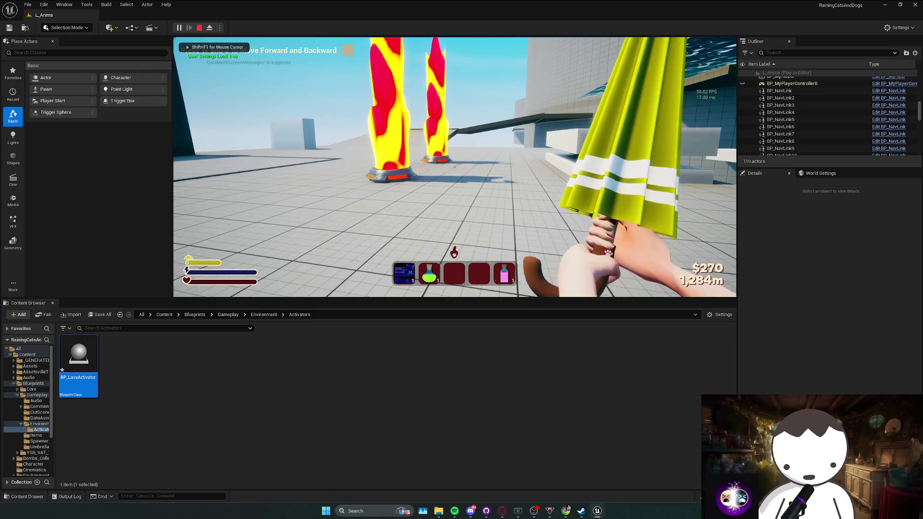
key("Escape")
key("alt+Tab")
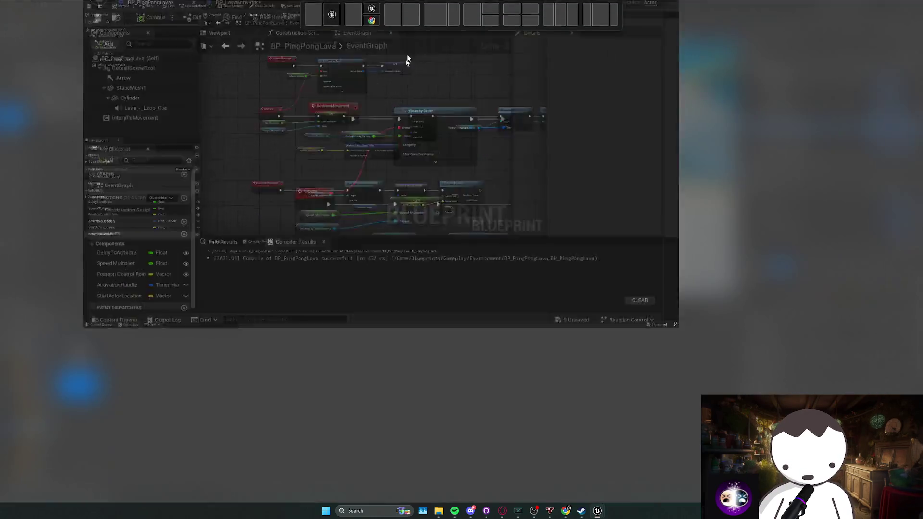
left_click(77, 117)
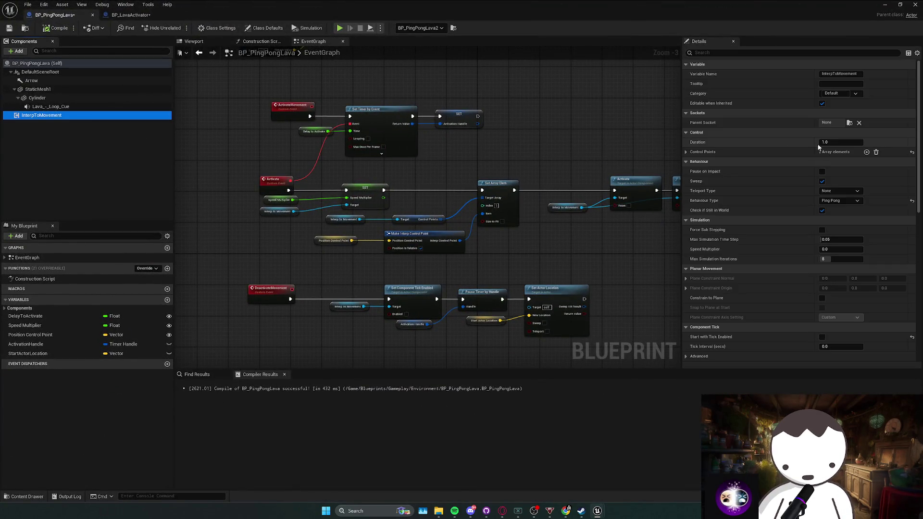
Change the Delay to Activate getter's default value from 0.1 to 0.01 in Details
mouse_move(416, 163)
left_mouse_down()
mouse_move(442, 171)
mouse_move(401, 186)
mouse_move(423, 177)
mouse_move(349, 179)
mouse_move(451, 181)
left_mouse_up()
left_click(405, 190)
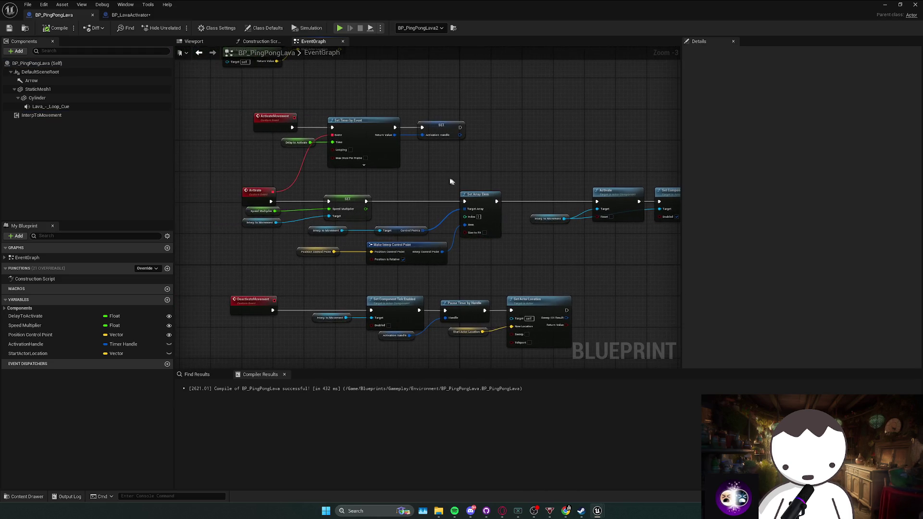
left_click(289, 144)
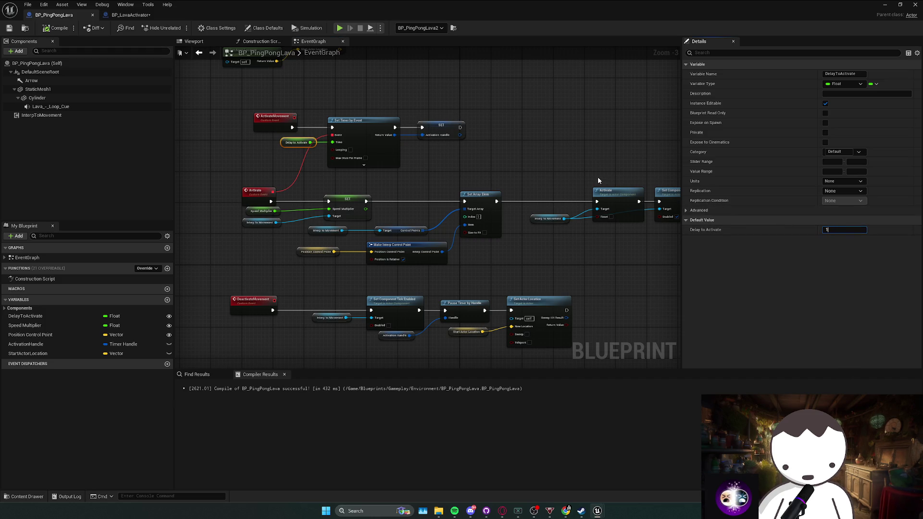
left_click(572, 178)
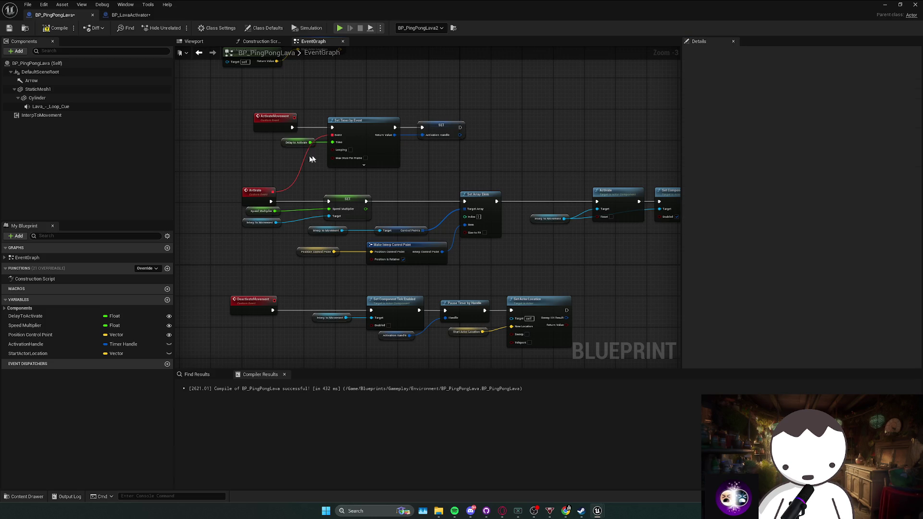
left_click(286, 145)
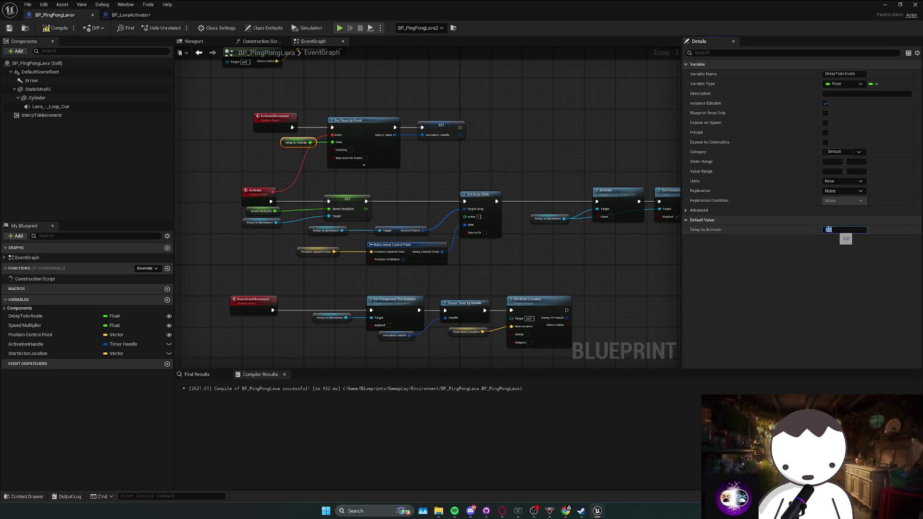
left_click(566, 171)
left_click(286, 144)
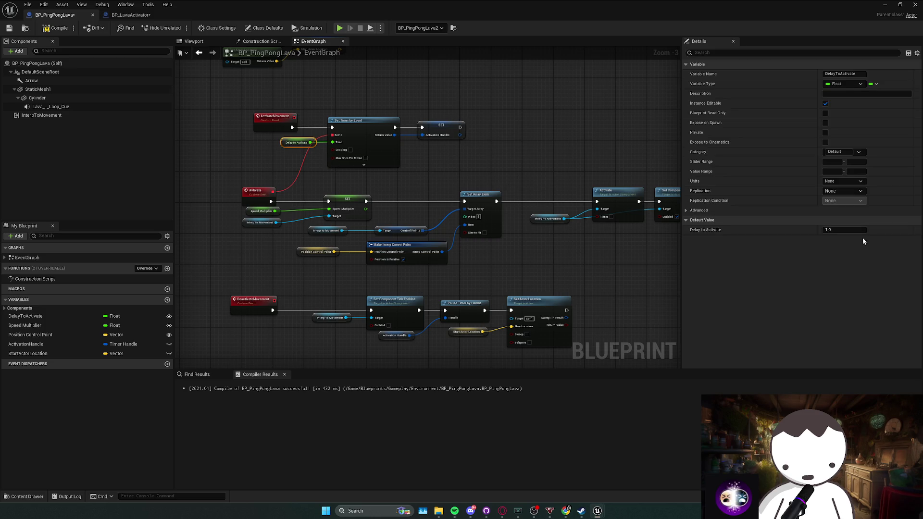
left_click(859, 230)
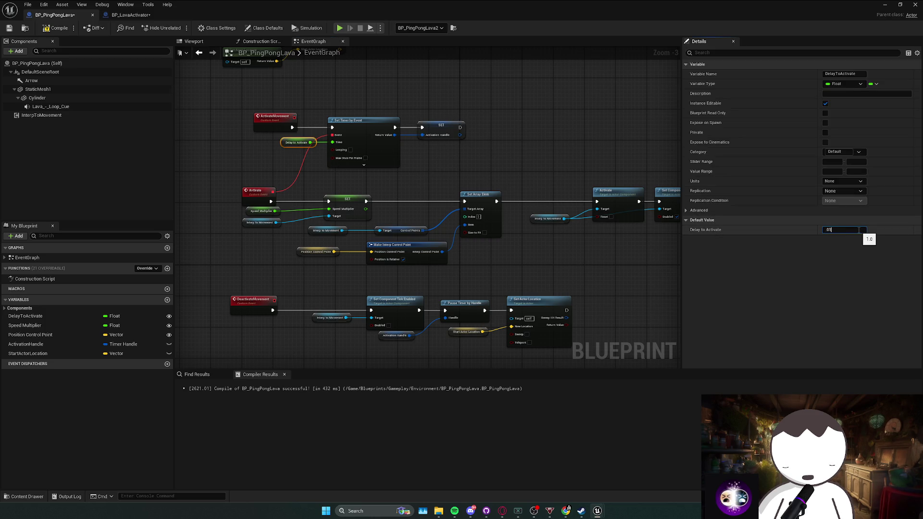
key("Return")
Play-test the corridor watching the lava pillars, then stop and reopen BP_PingPongLava's graph
left_click_drag(525, 14, 922, 14)
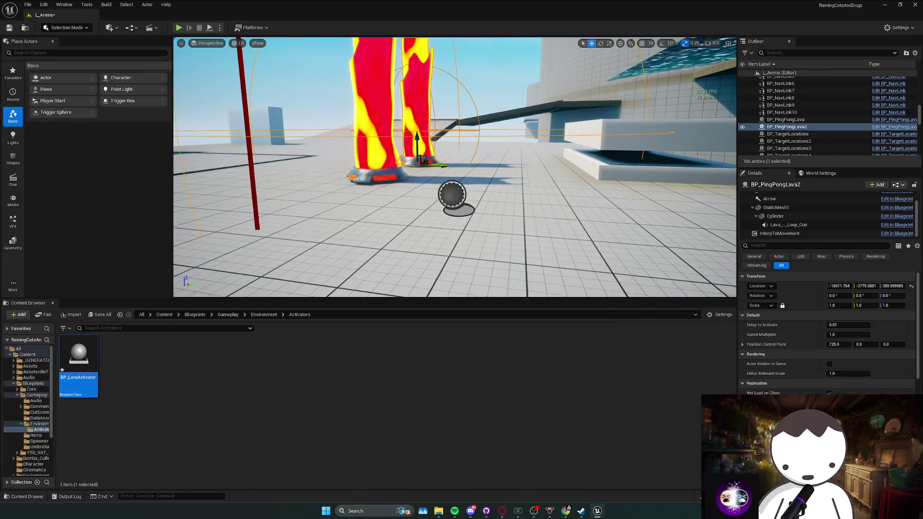
key("alt+p")
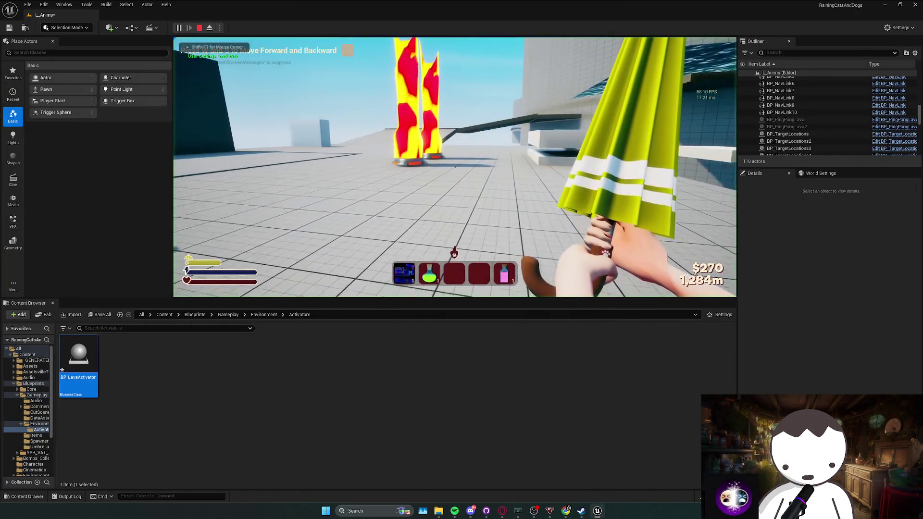
key("w")
key("s")
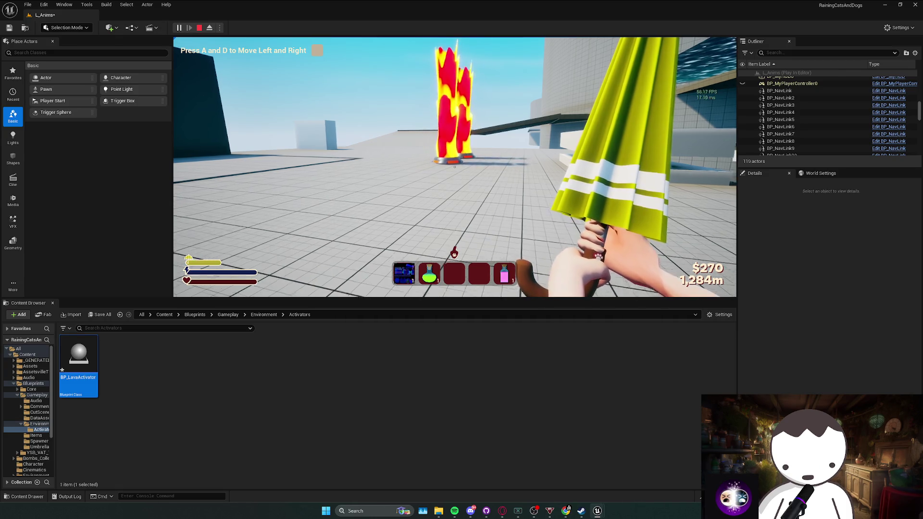
key("d")
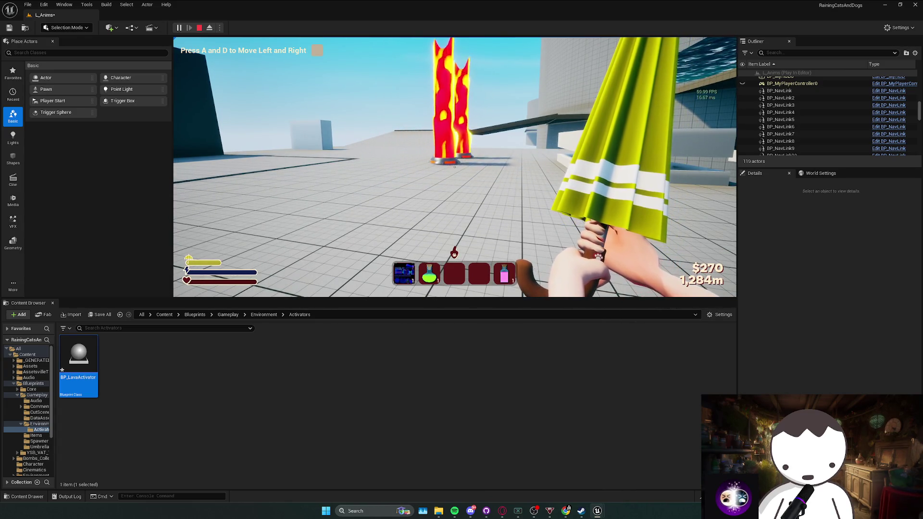
key("Escape")
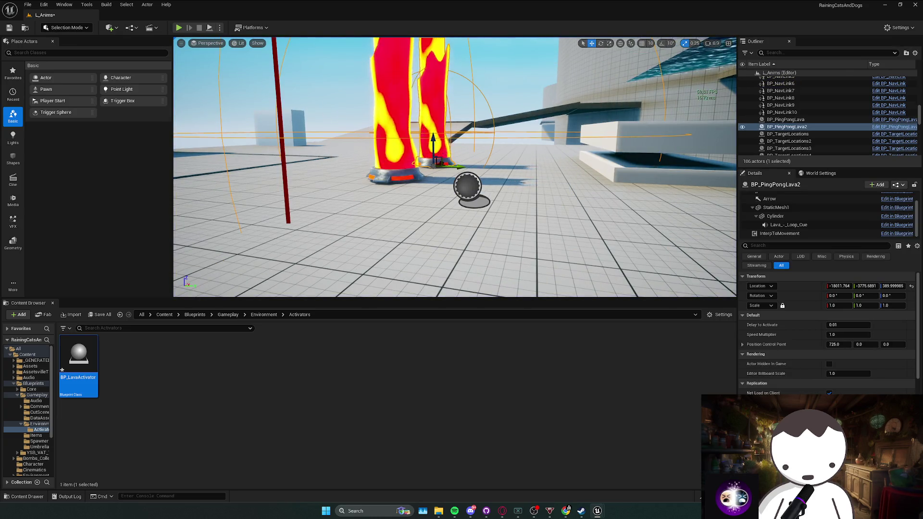
key("ctrl+e")
left_click_drag(396, 189, 481, 144)
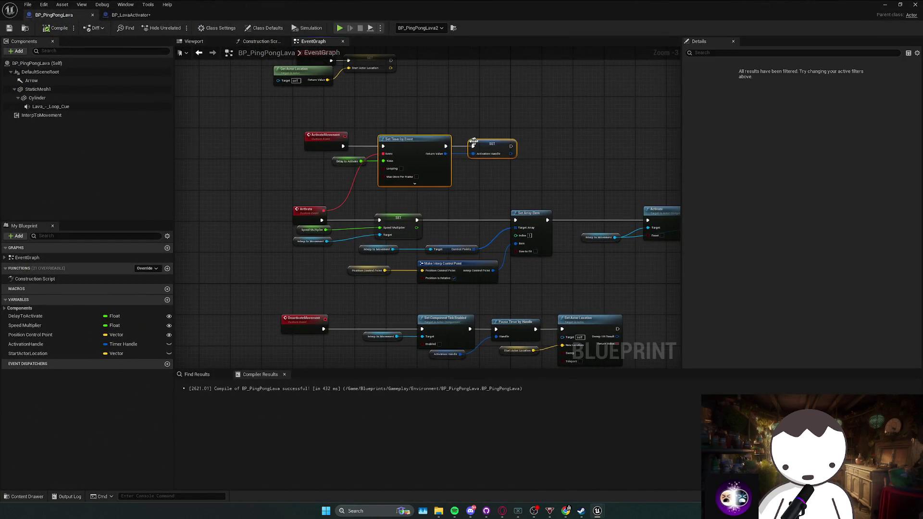
Insert a Branch after ActivateMovement with condition promoted to HasBeenActivated, False wired to Set Timer
left_click_drag(394, 153, 464, 153)
left_click_drag(355, 168, 460, 191)
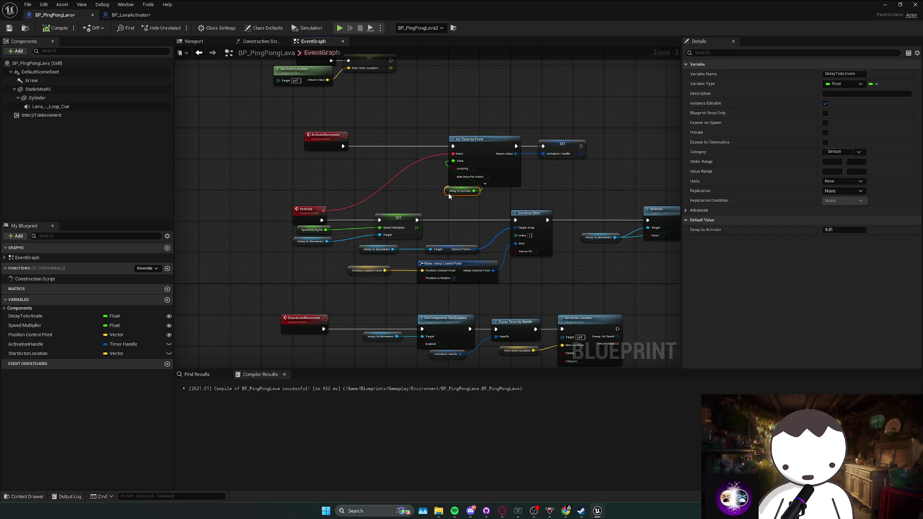
left_click(375, 149)
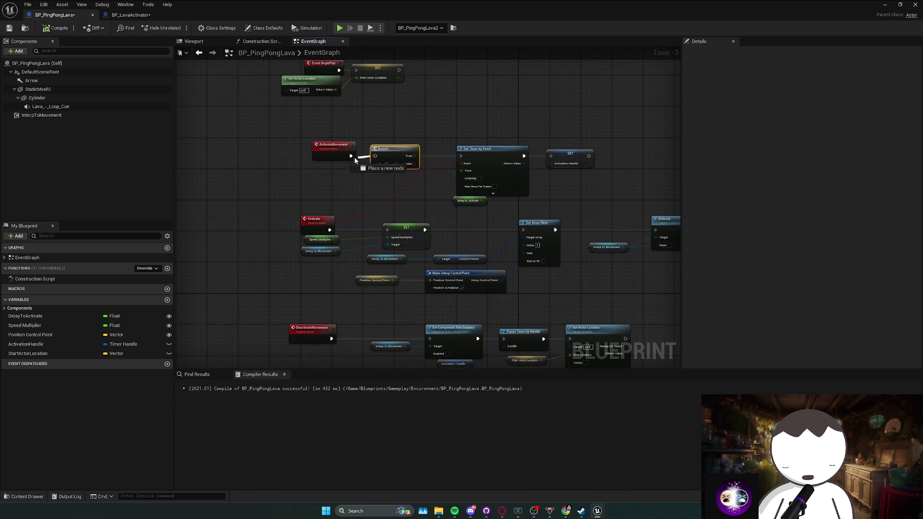
mouse_move(375, 163)
left_mouse_down()
mouse_move(380, 188)
mouse_move(386, 182)
left_mouse_up()
type("HasBeenActivated")
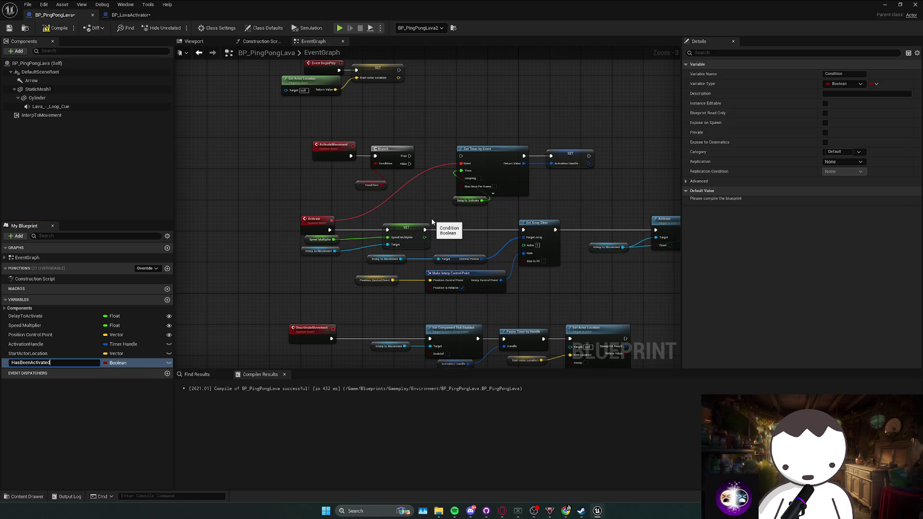
key("Return")
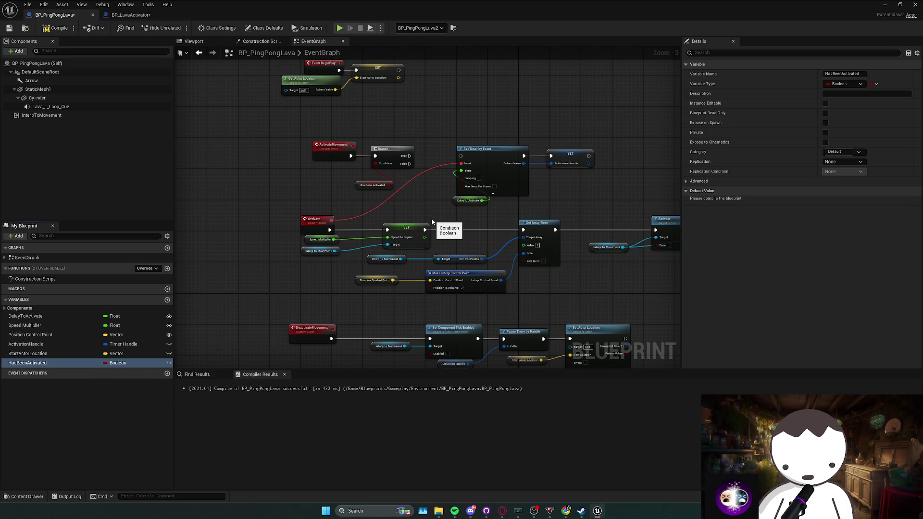
left_click_drag(361, 192, 452, 166)
left_click_drag(537, 210, 537, 210)
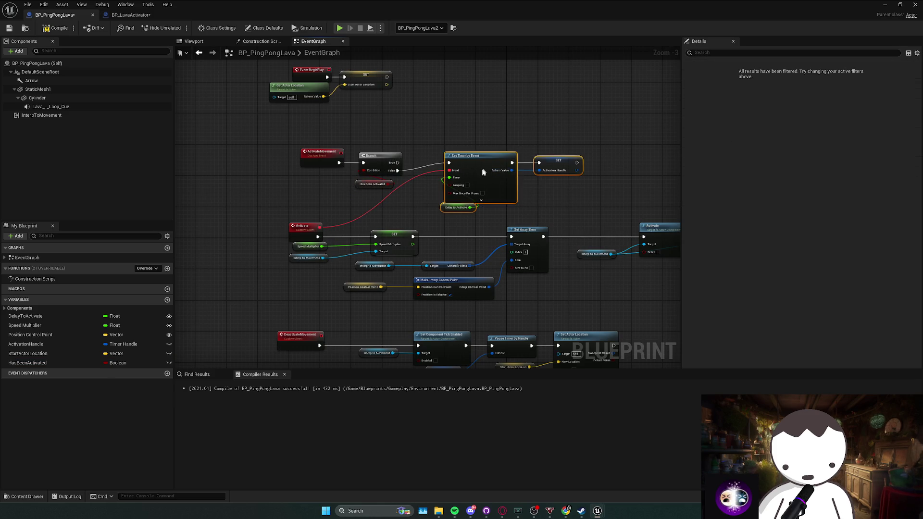
Add a SET HasBeenActivated node for the Activate chain and pull a wire from Branch True
left_click_drag(483, 172, 475, 179)
mouse_move(48, 363)
left_mouse_down()
mouse_move(581, 208)
mouse_move(612, 182)
mouse_move(567, 193)
mouse_move(552, 218)
mouse_move(559, 211)
mouse_move(408, 222)
mouse_move(491, 223)
mouse_move(457, 209)
left_mouse_up()
left_click(625, 202)
left_click(586, 177)
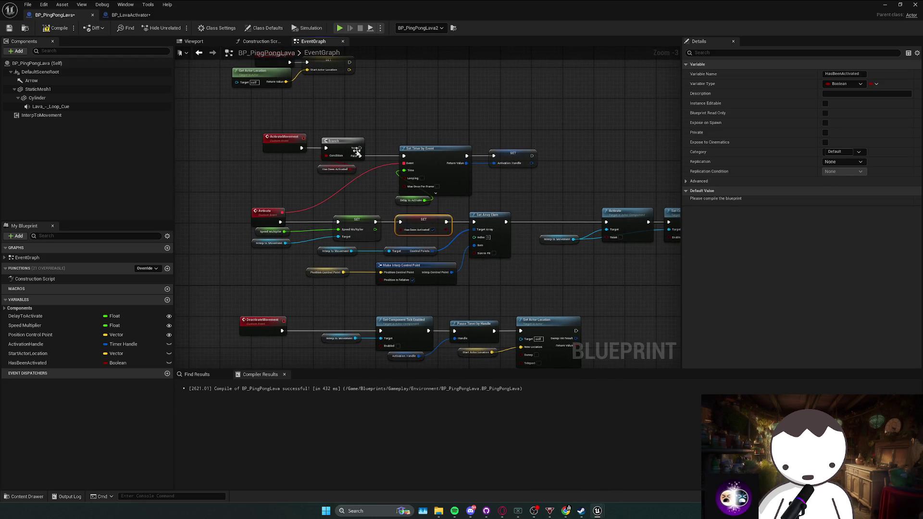
mouse_move(357, 151)
left_mouse_down()
mouse_move(352, 207)
mouse_move(339, 221)
left_mouse_up()
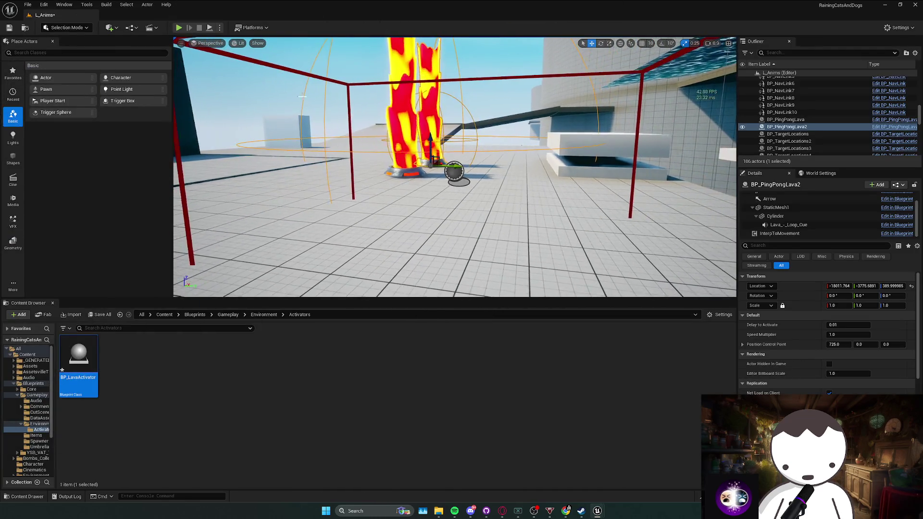
left_click(178, 28)
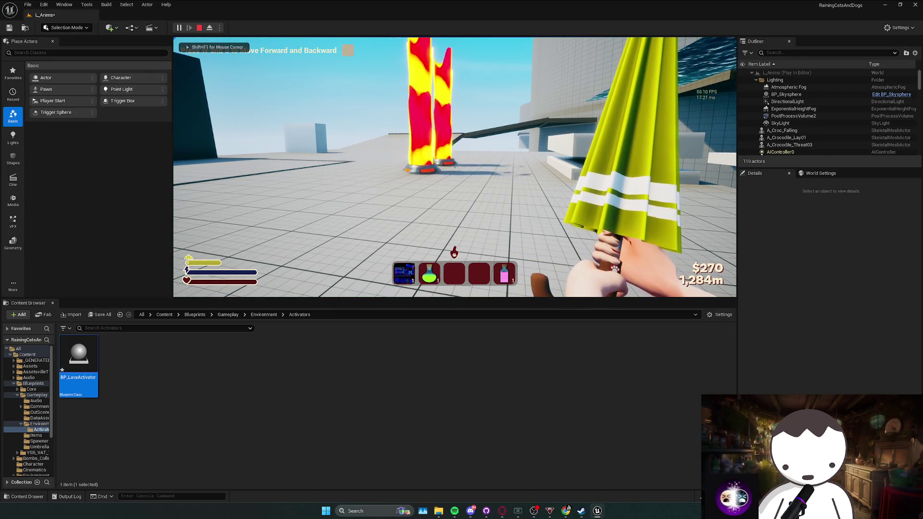
key("Escape")
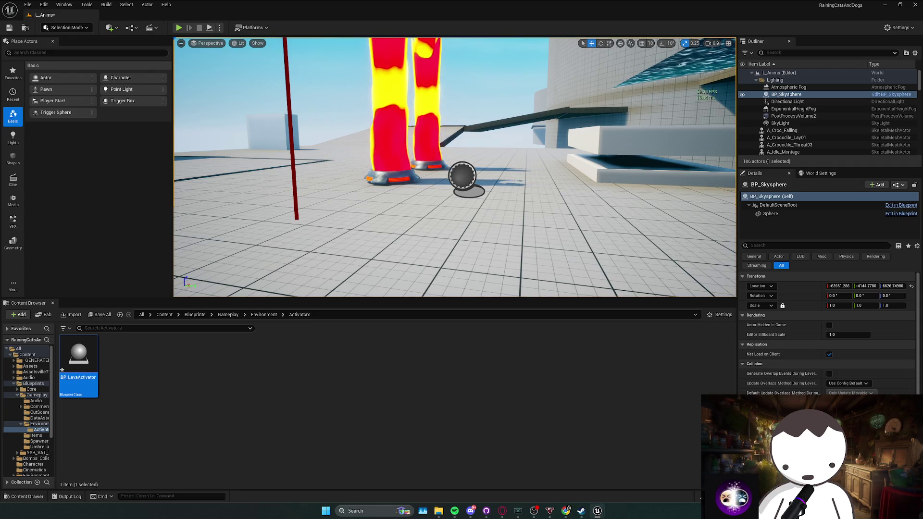
scroll(454, 167, "down", 5)
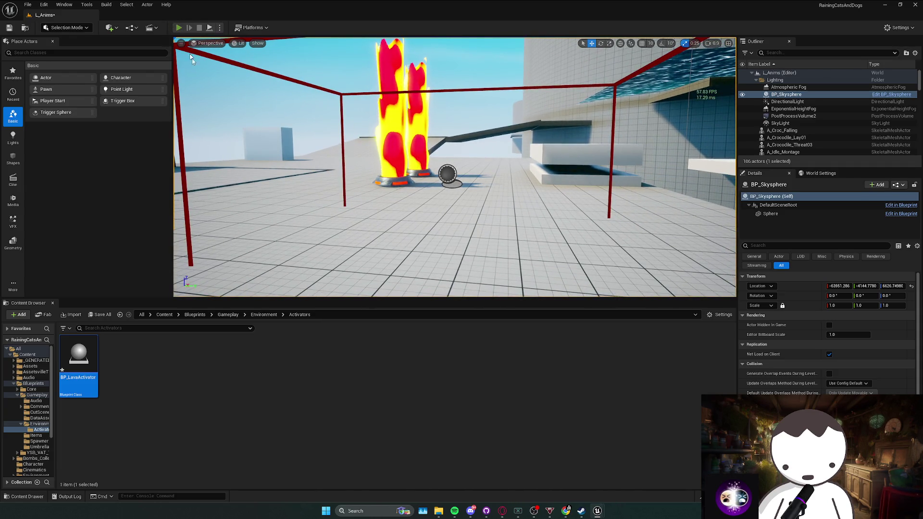
left_click(179, 27)
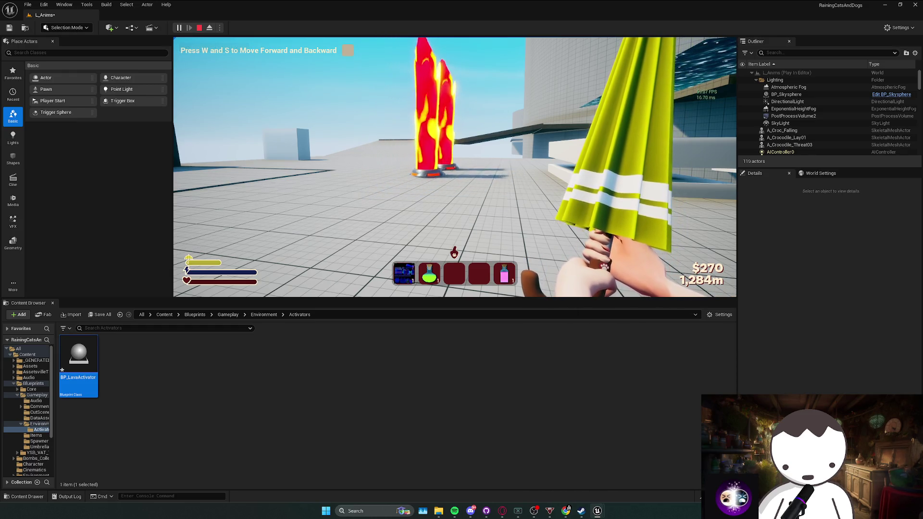
key("s")
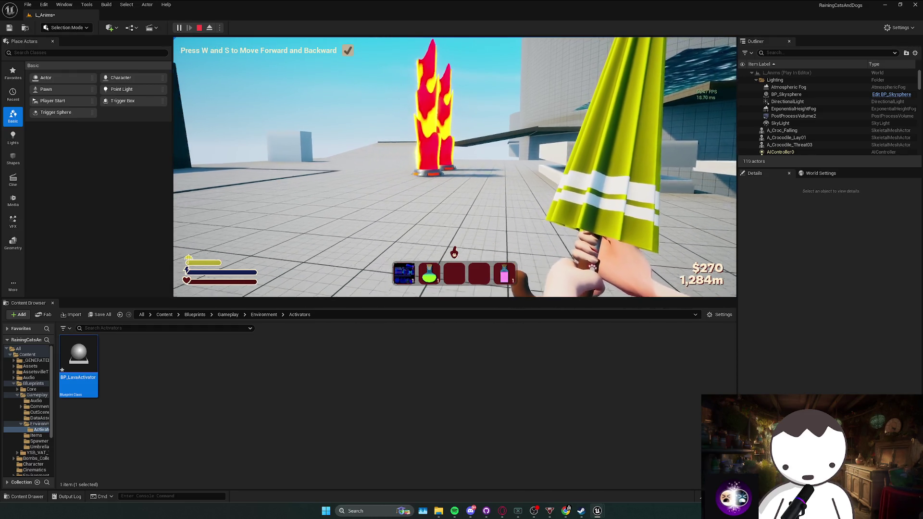
key("w")
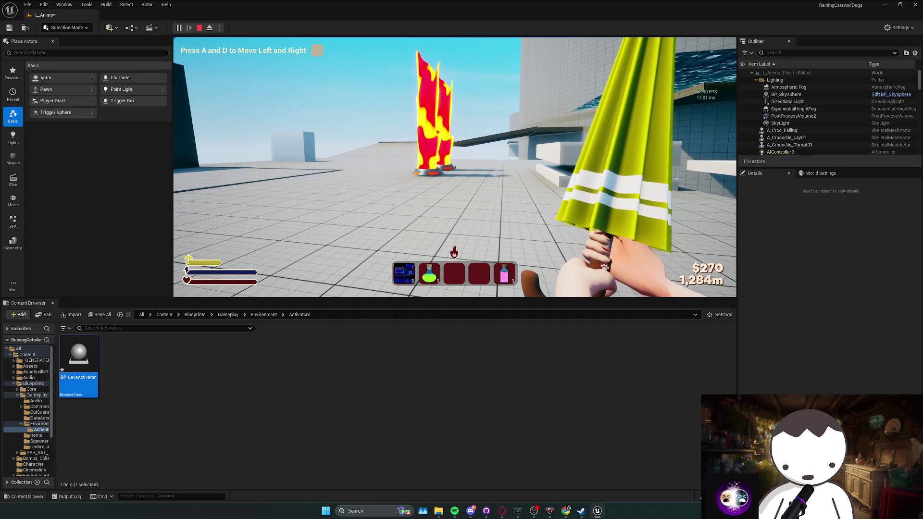
key("Escape")
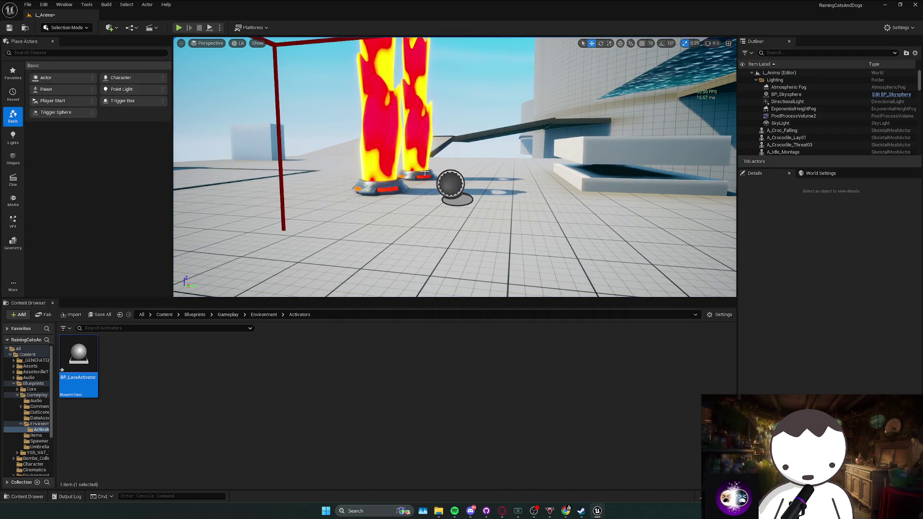
Give BP_PingPongLava2 Position Control Point X 1725 and Speed Multiplier 0.5, then start Play
left_click(425, 173)
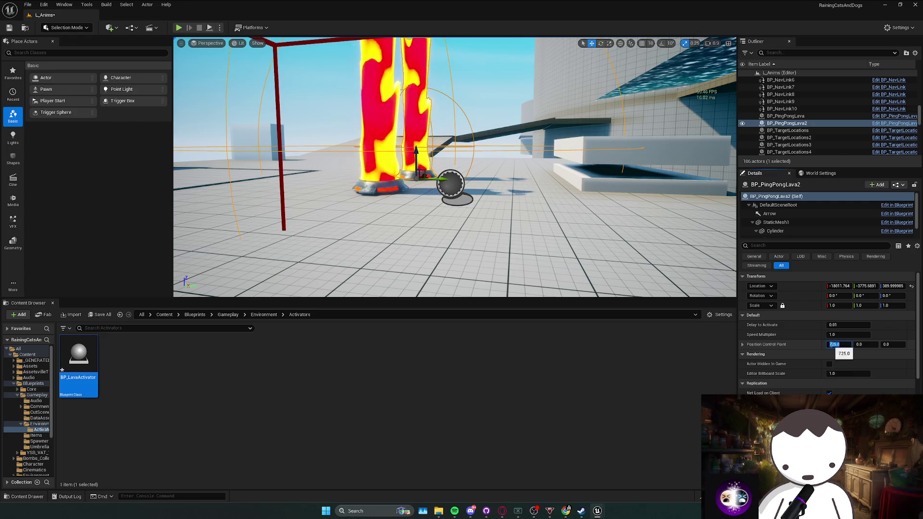
key("Return")
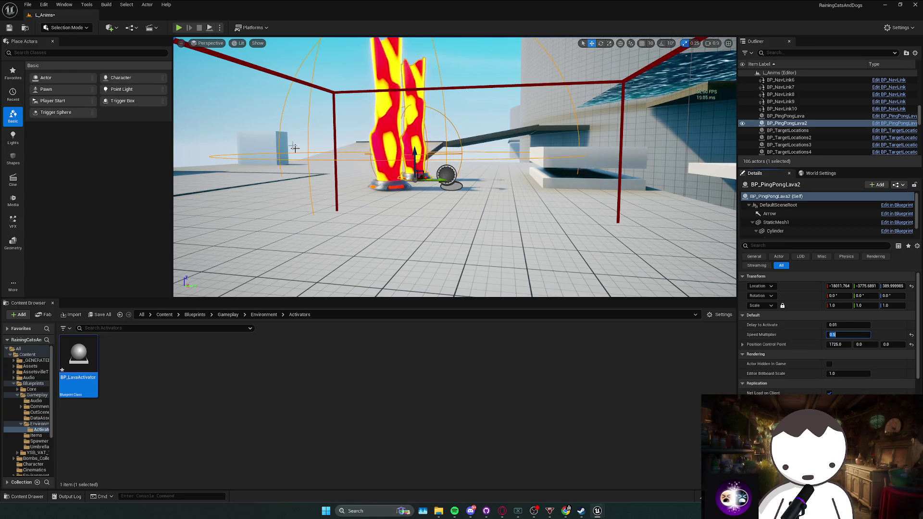
left_click(178, 28)
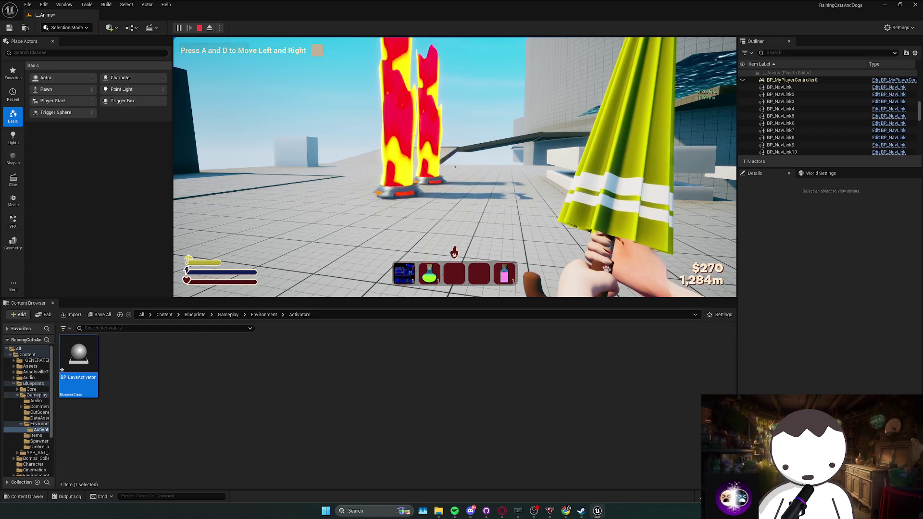
Walk back and forth around the lava pillars, then stop and switch to BP_PingPongLava
key("d")
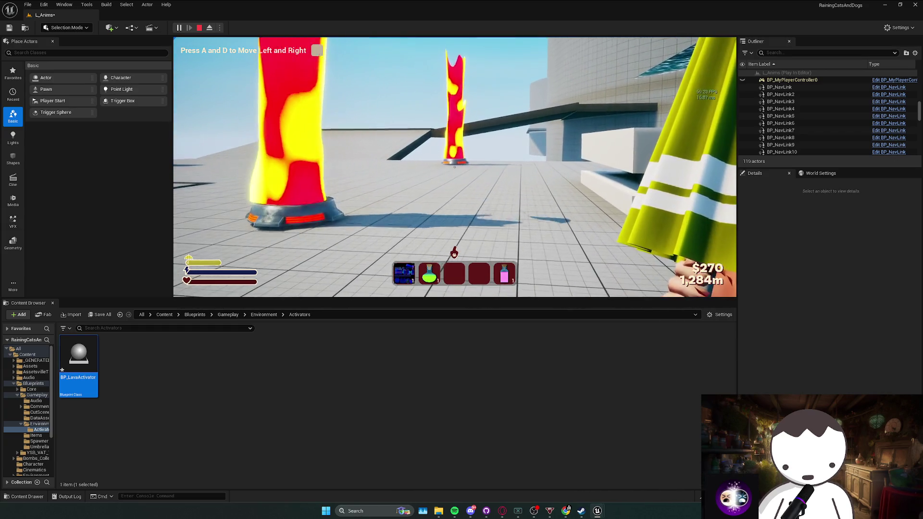
key("d")
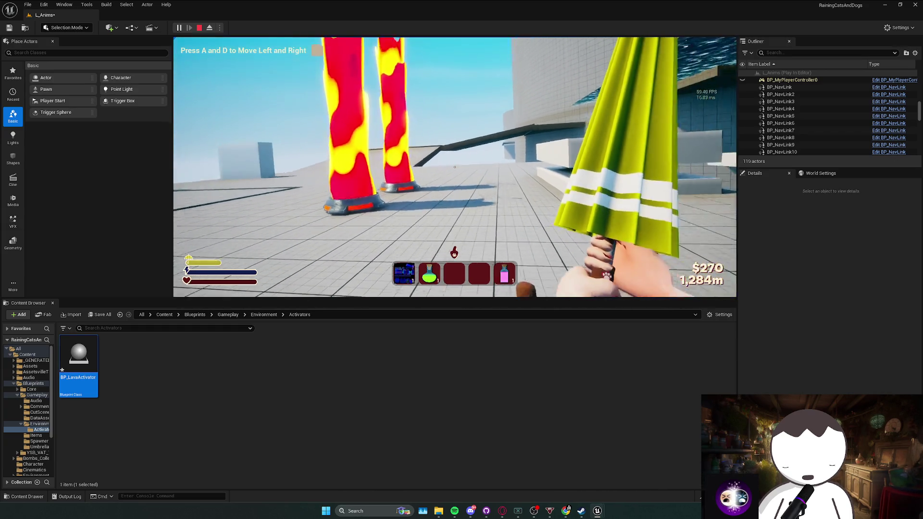
key("a")
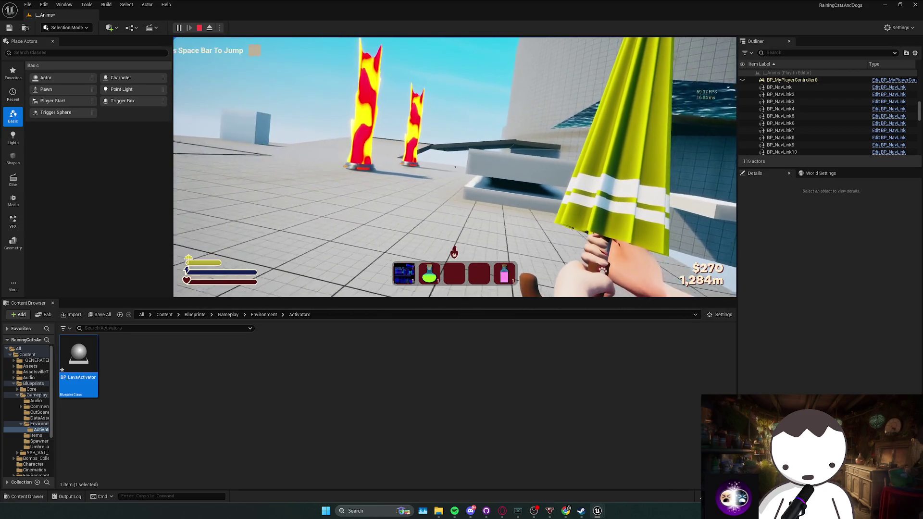
key("w")
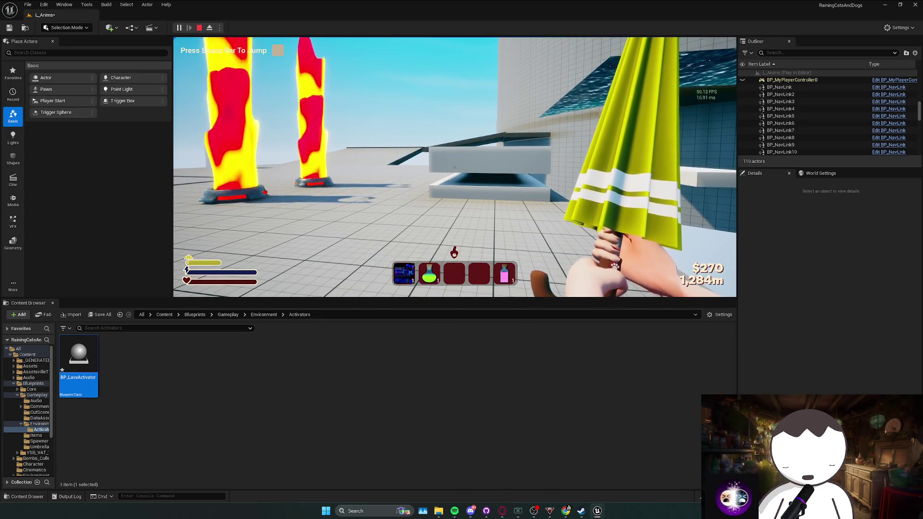
key("s")
key("w")
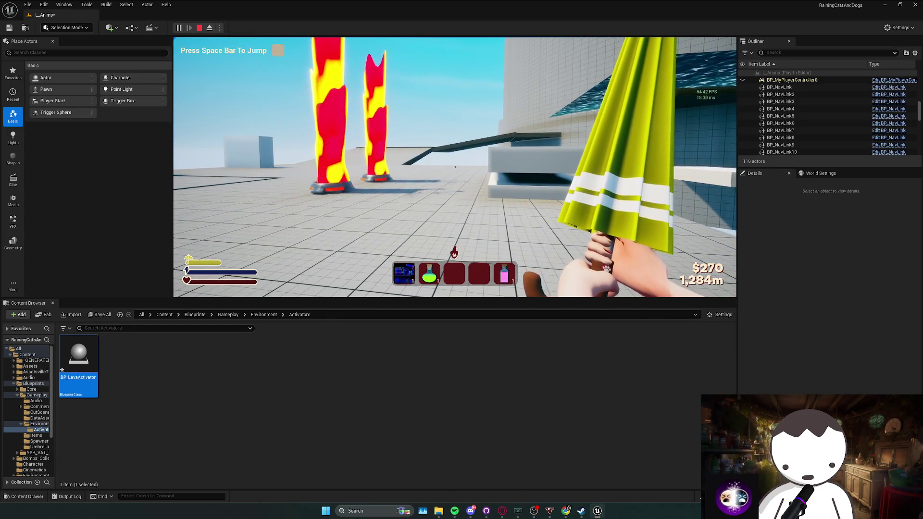
key("s")
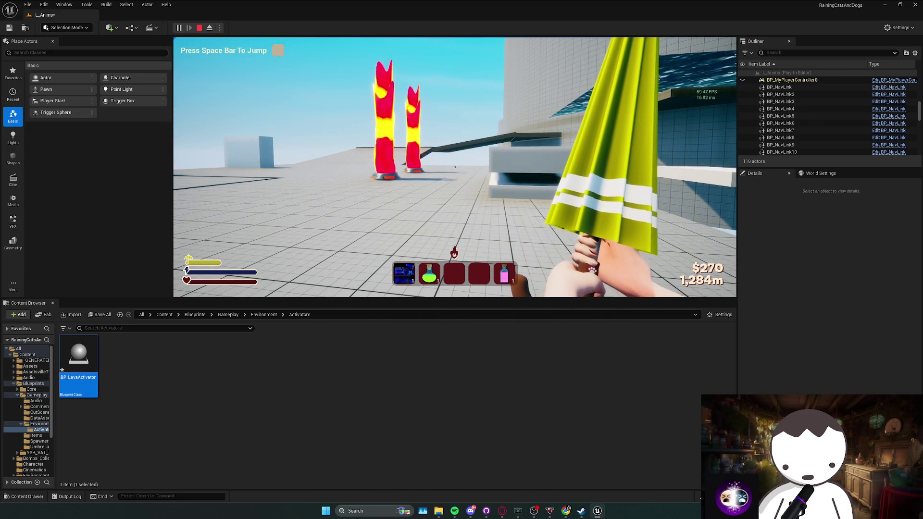
key("w")
key("s")
key("Escape")
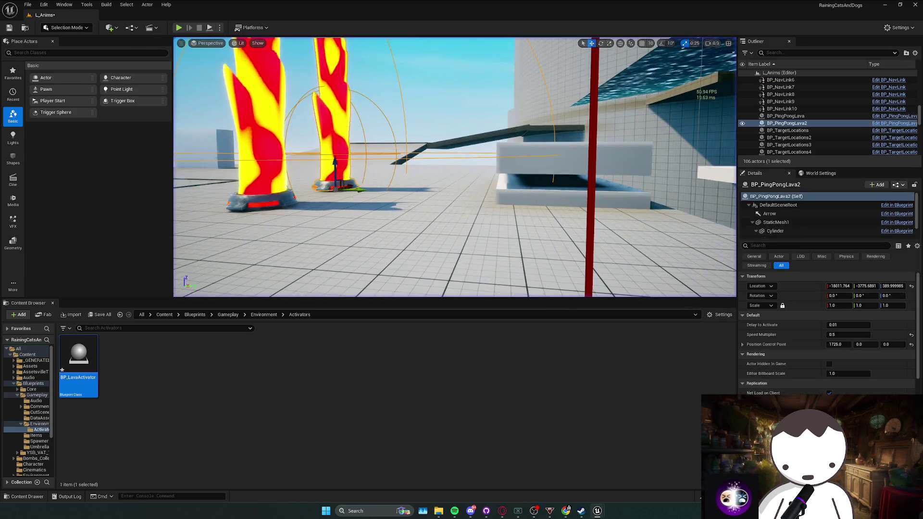
key("alt+Tab")
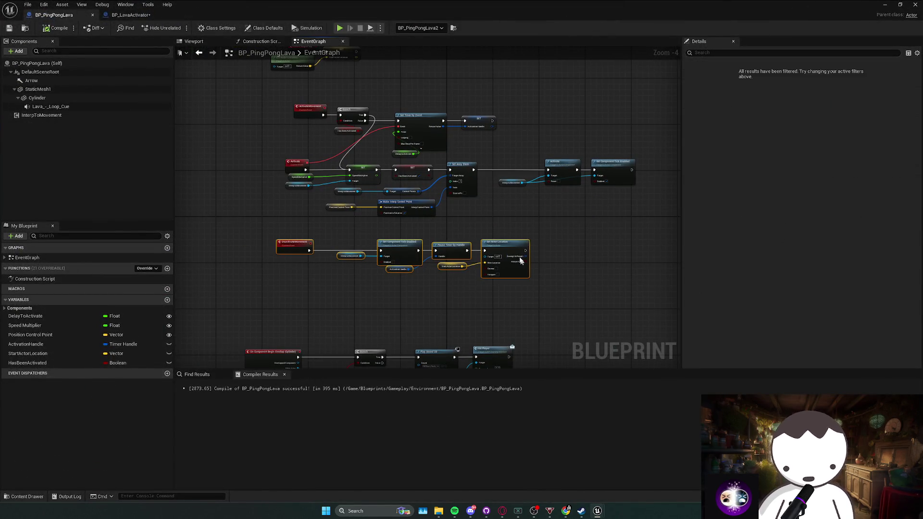
Move the DeactivateMovement row and the bottom overlap node row closer together
left_click_drag(520, 259, 517, 263)
left_click(491, 230)
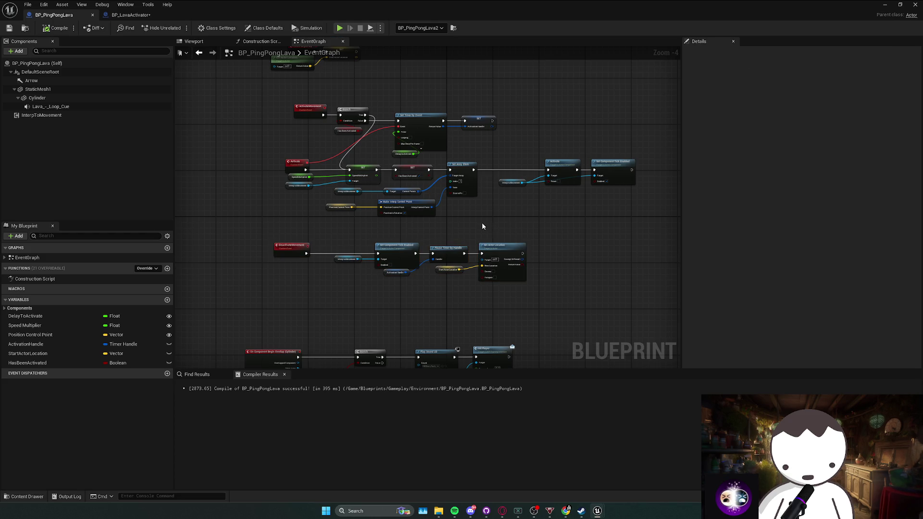
mouse_move(481, 222)
left_mouse_down()
mouse_move(483, 257)
mouse_move(425, 186)
left_mouse_up()
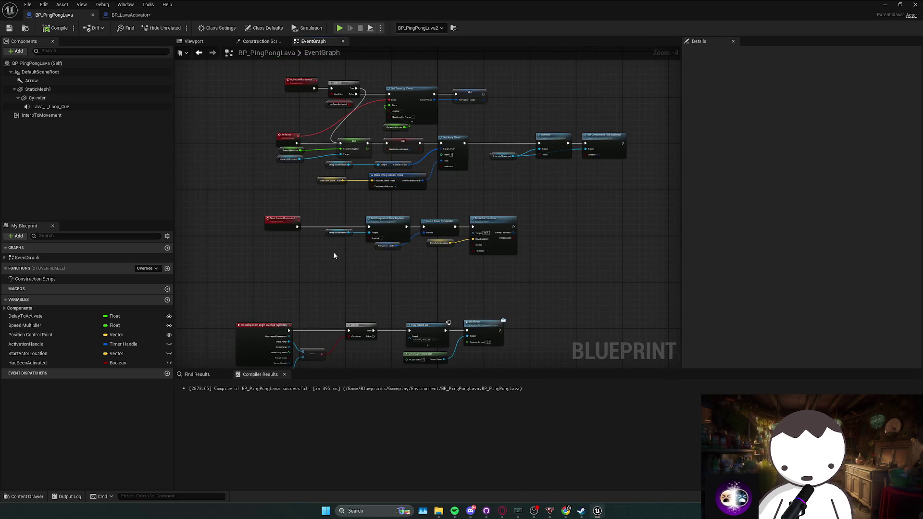
left_click_drag(333, 251, 333, 213)
left_click_drag(212, 282, 510, 356)
left_click_drag(439, 291, 463, 265)
left_click_drag(460, 233, 452, 288)
left_click(380, 250)
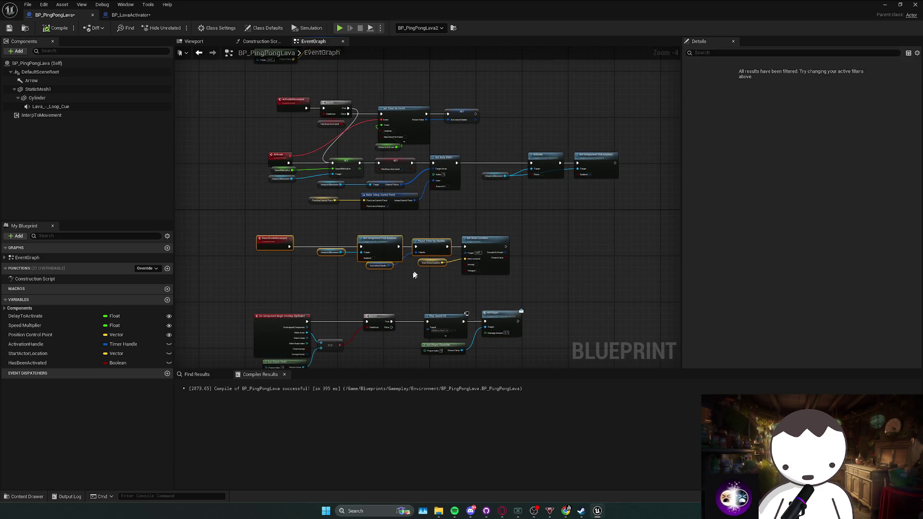
left_click(419, 279)
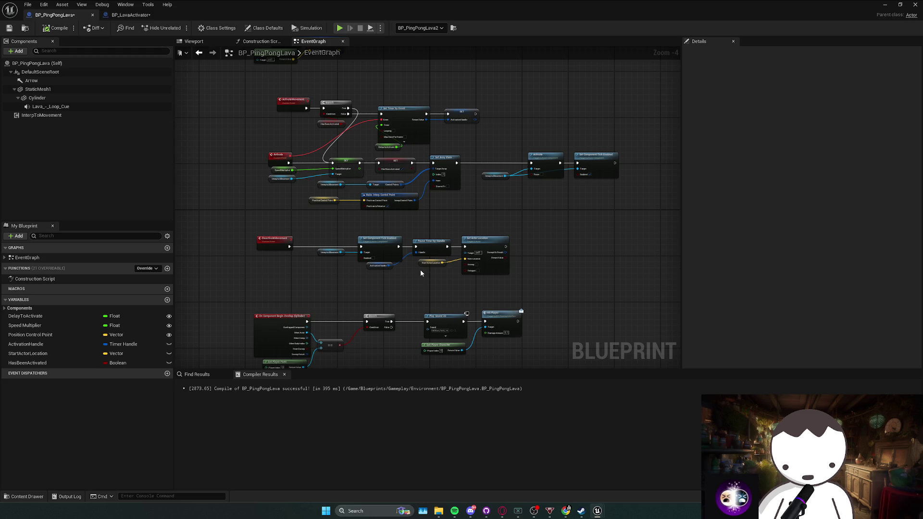
Shift the Position Control Point and interp nodes slightly left and minimize the Blueprint editor
left_click_drag(420, 273, 406, 298)
mouse_move(289, 238)
left_mouse_down()
mouse_move(373, 227)
mouse_move(365, 221)
left_mouse_up()
left_click_drag(435, 244, 453, 257)
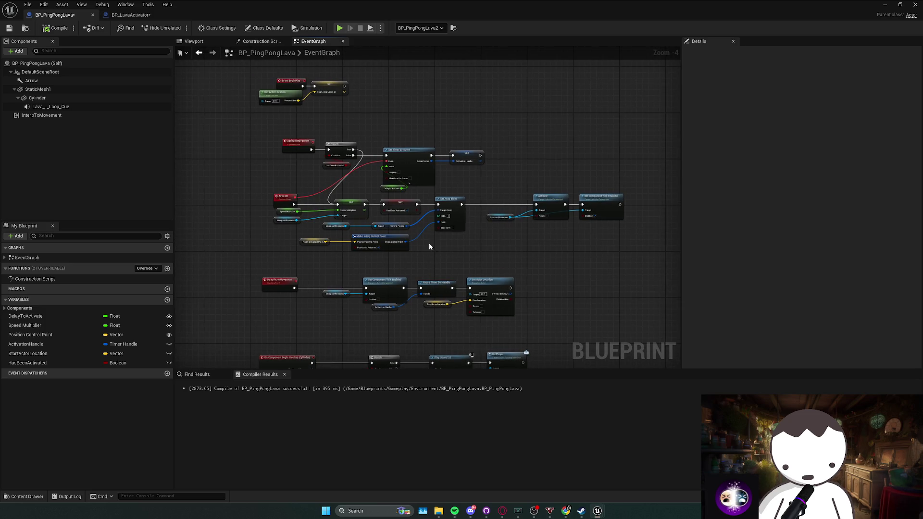
left_click(884, 4)
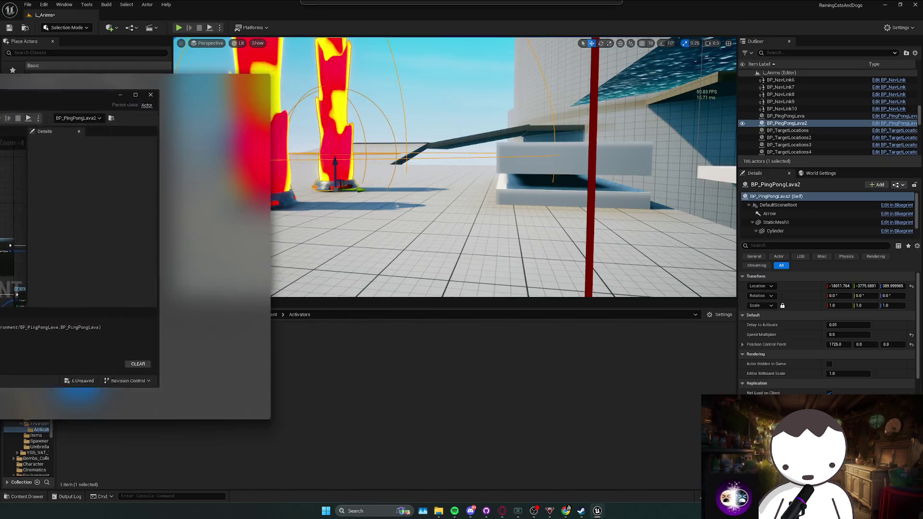
Alt-drag one lava pillar, then copy all five pillars into further rows up to BP_PingPongLava20
mouse_move(360, 178)
left_mouse_down()
mouse_move(344, 295)
mouse_move(337, 258)
left_mouse_up()
left_click_drag(459, 172, 532, 136, "alt")
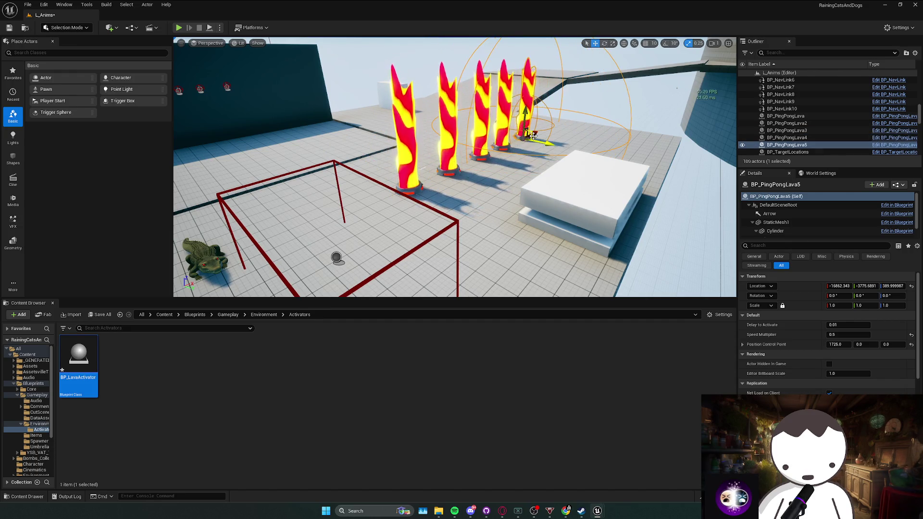
key("ctrl+shift+a")
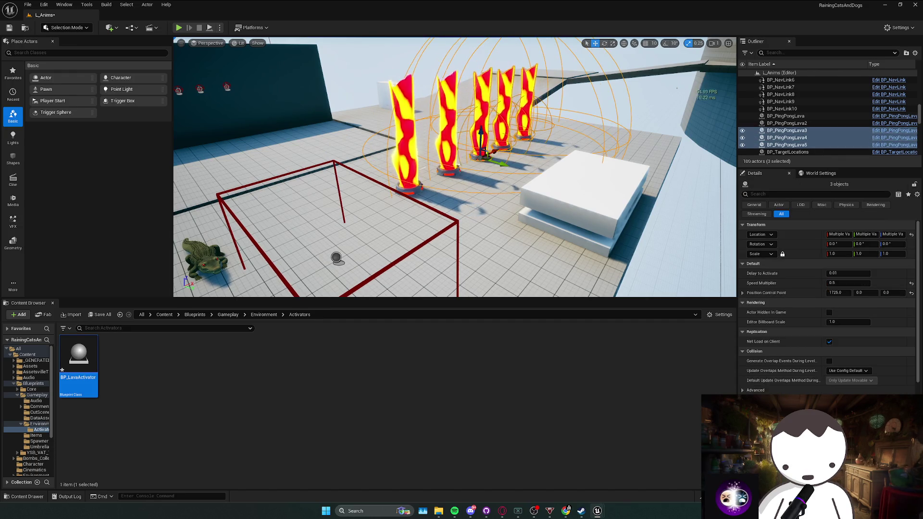
mouse_move(428, 196)
left_mouse_down("alt")
mouse_move(298, 139)
mouse_move(515, 141)
mouse_move(507, 135)
left_mouse_up("alt")
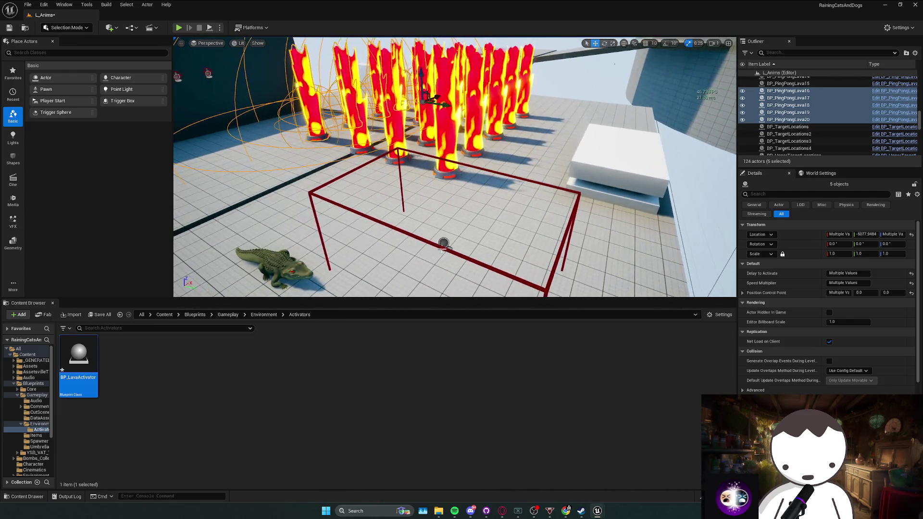
left_click(412, 173)
Add slots to the BP Ping Pong Lava array and eyedrop the first pillars into entries 2 and 4
scroll(455, 166, "up", 10)
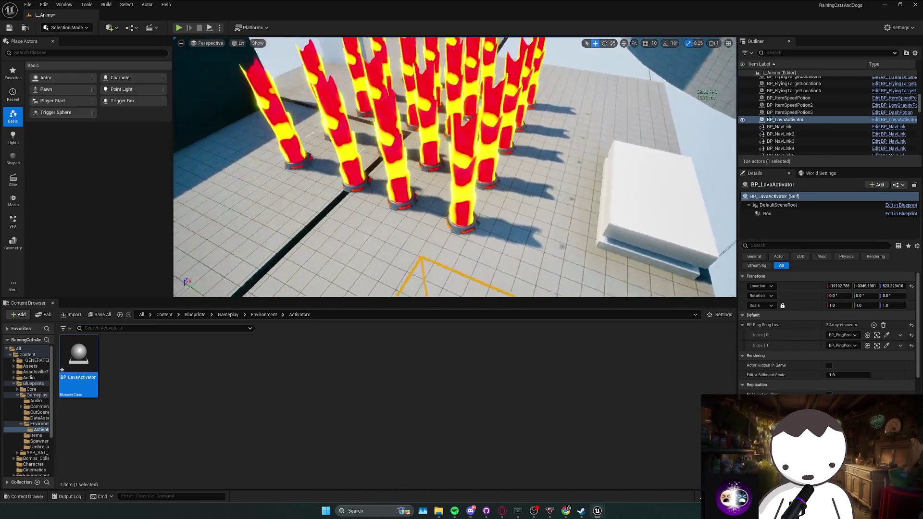
left_click(873, 326)
left_click(873, 326)
left_click(874, 325)
left_click(873, 326)
left_click(873, 325)
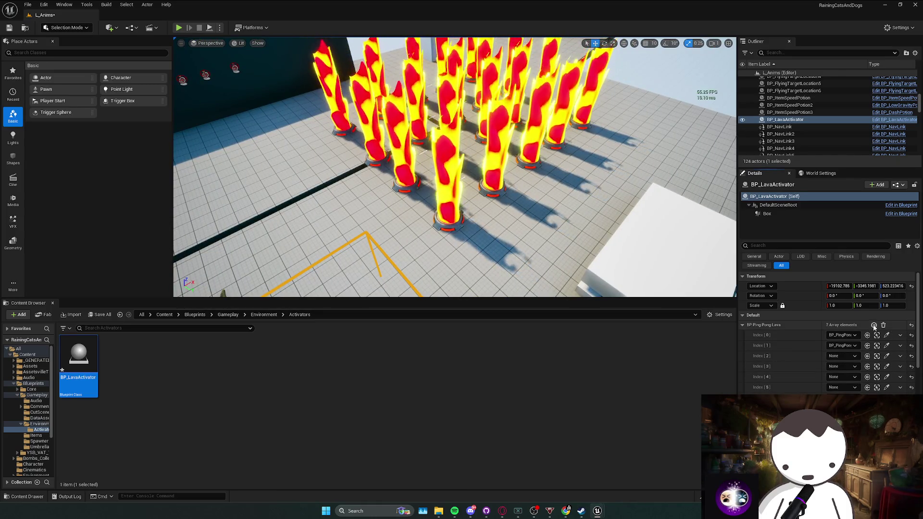
left_click_drag(579, 303, 511, 248)
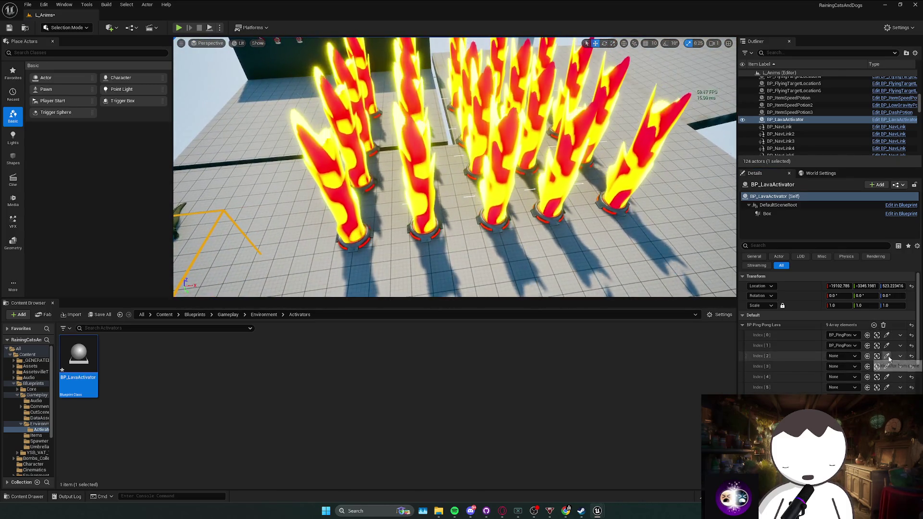
left_click(528, 238)
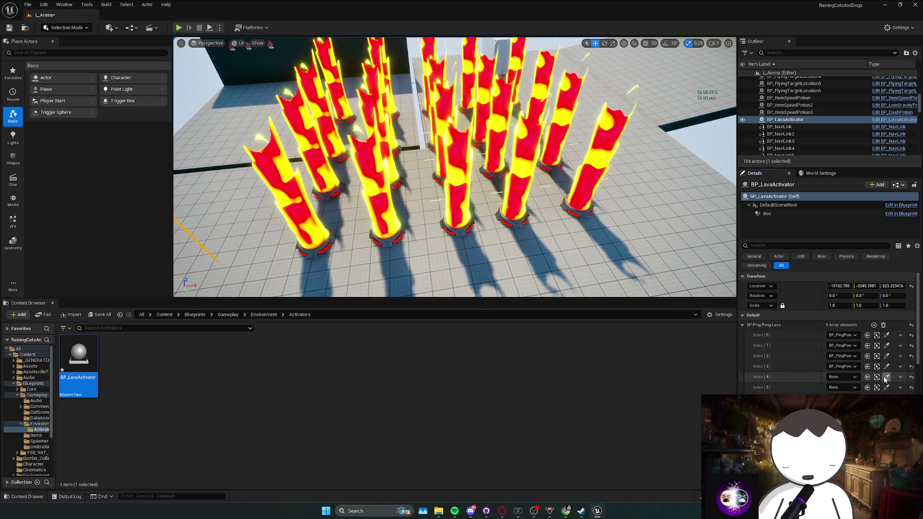
left_click(585, 199)
left_click(886, 387)
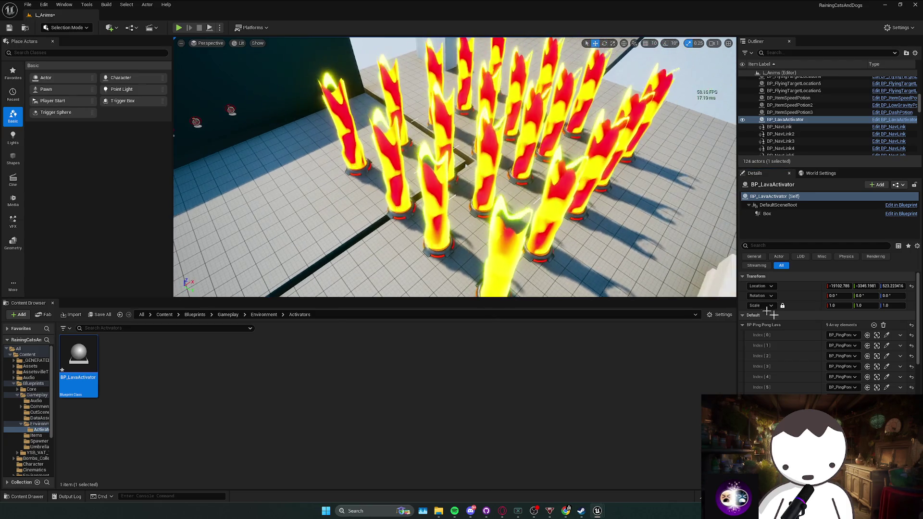
Add more array slots and pick BP_PingPongLava14 for the next entry
scroll(558, 194, "down", 3)
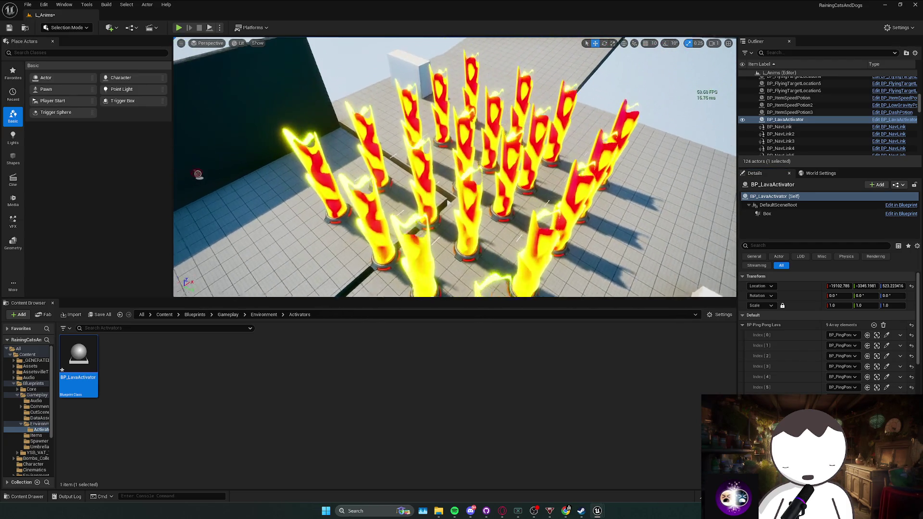
left_click(529, 198)
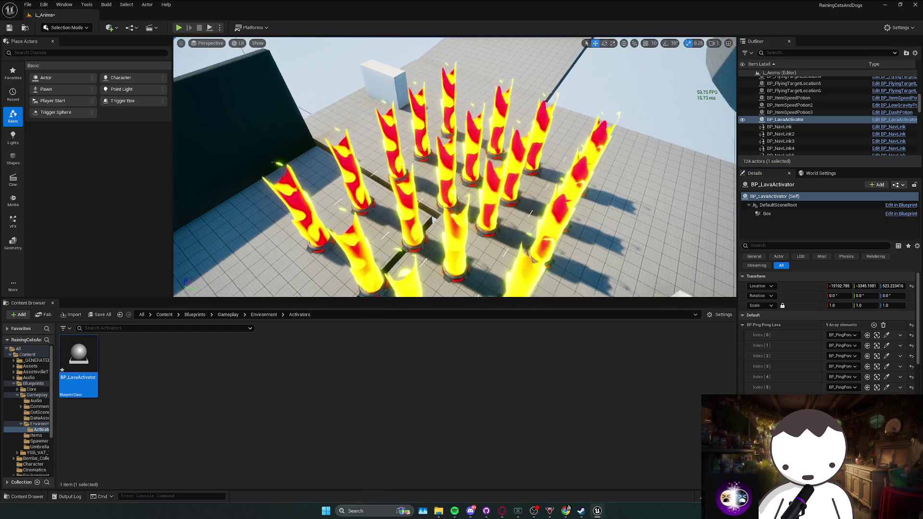
left_click(874, 325)
left_click(874, 325)
left_click(873, 326)
left_click(873, 326)
left_click(874, 325)
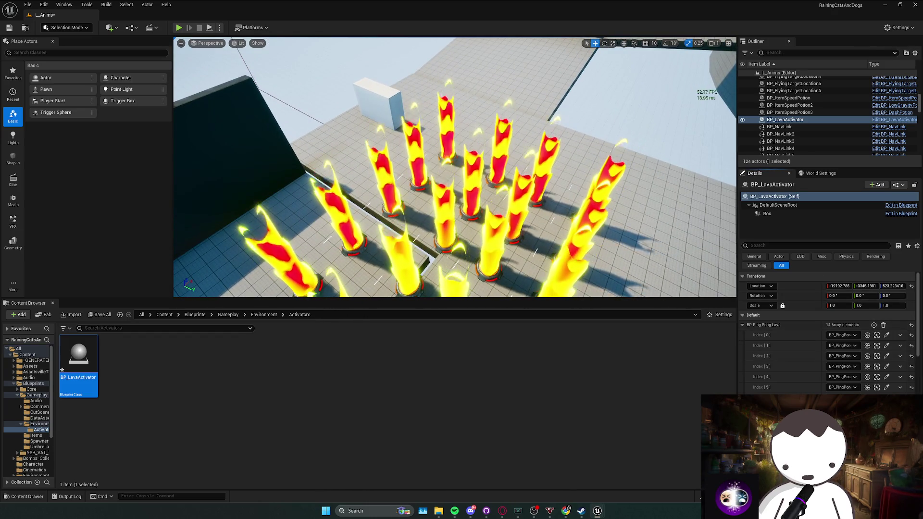
scroll(492, 285, "up", 5)
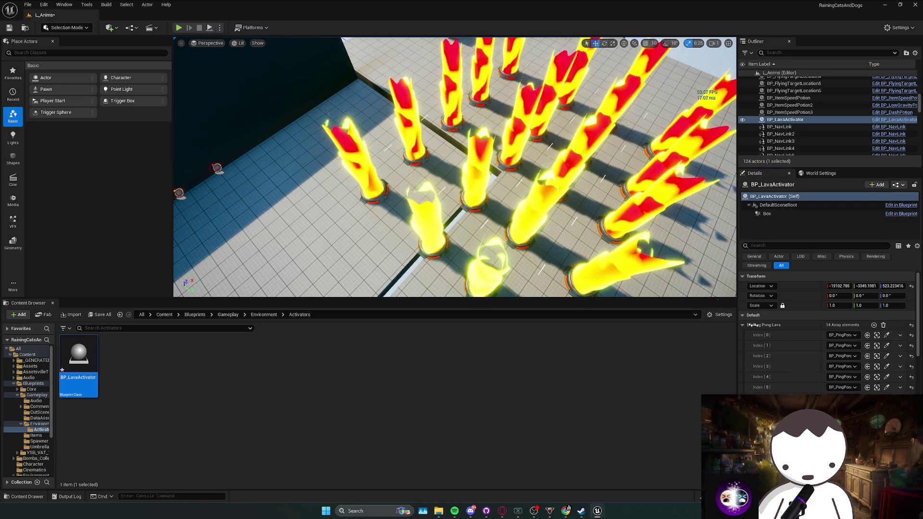
left_click(542, 128)
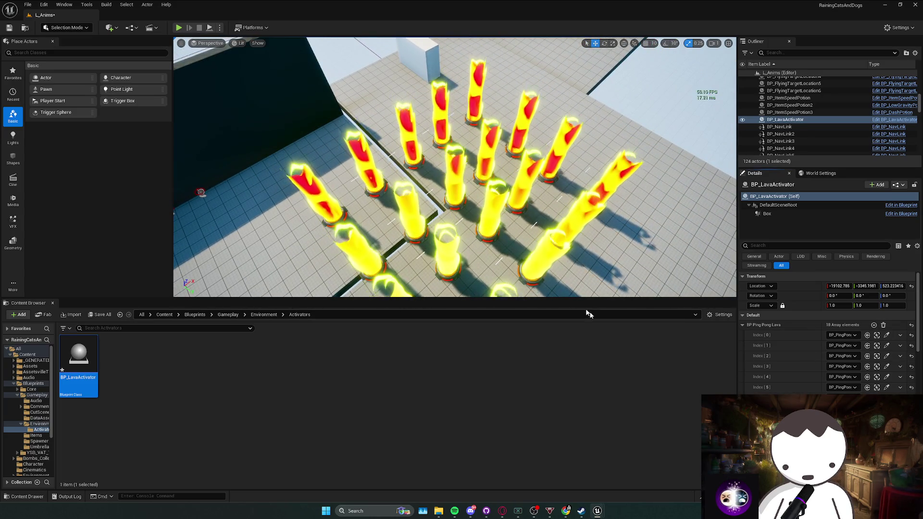
Pick the remaining lava pillars from the corridor for the last array entries
scroll(812, 380, "down", 3)
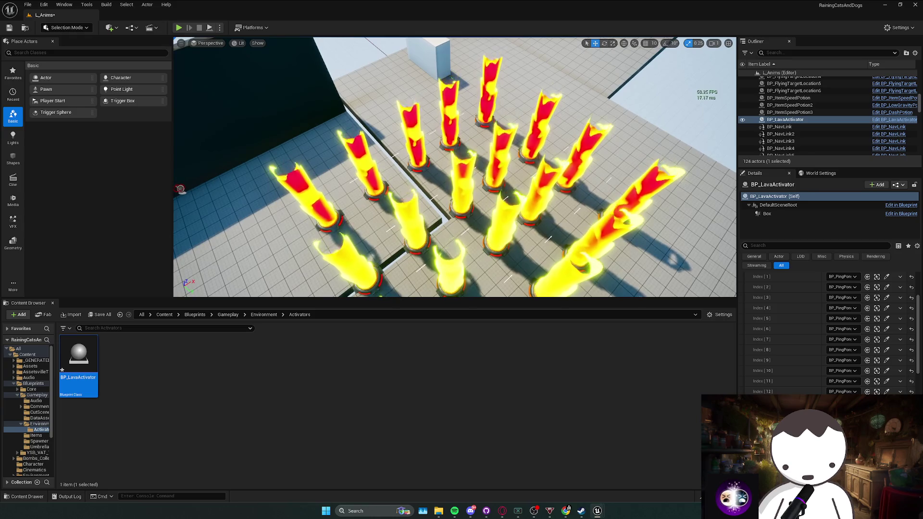
scroll(533, 144, "up", 2)
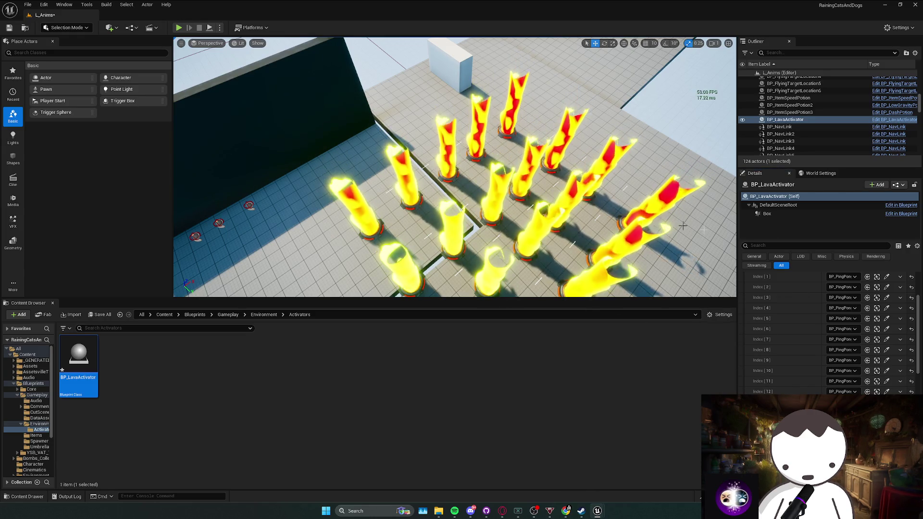
scroll(877, 335, "up", 2)
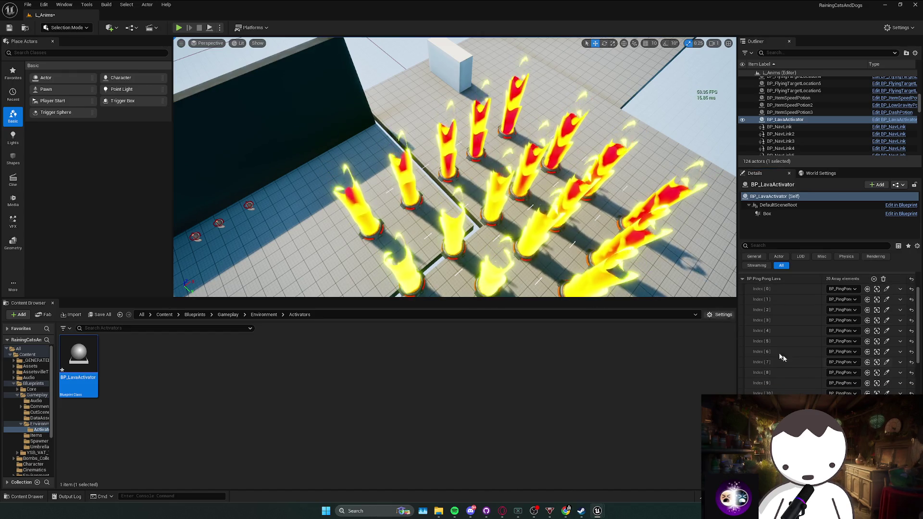
scroll(836, 336, "down", 2)
mouse_move(512, 123)
left_mouse_down()
mouse_move(583, 158)
mouse_move(553, 182)
left_mouse_up()
left_click(437, 137)
scroll(772, 123, "down", 3)
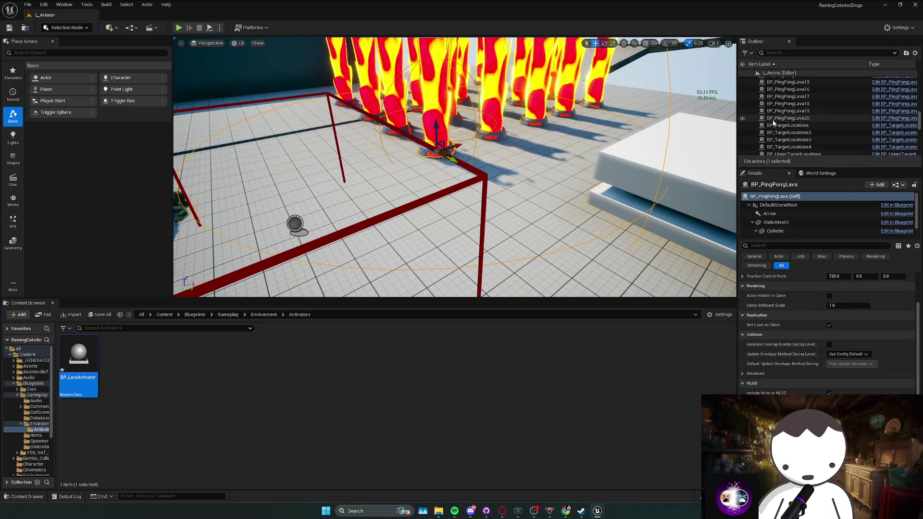
left_click(178, 28)
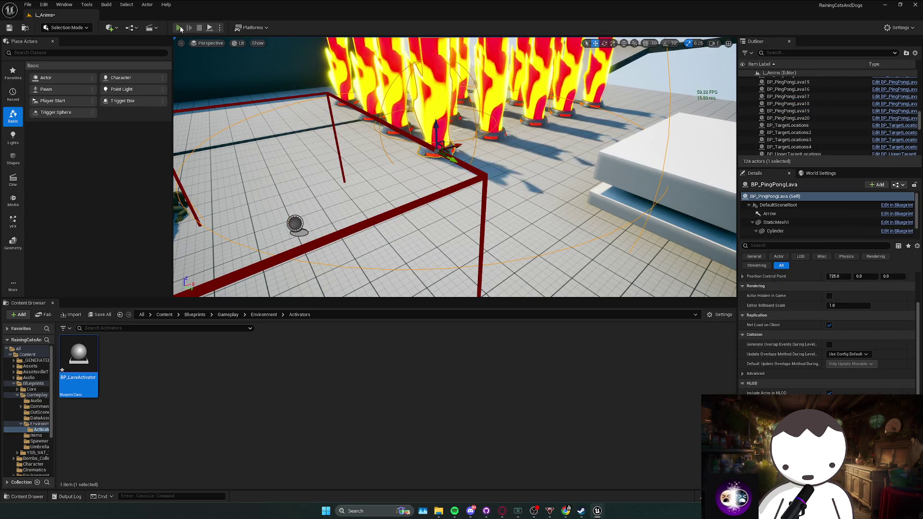
key("s")
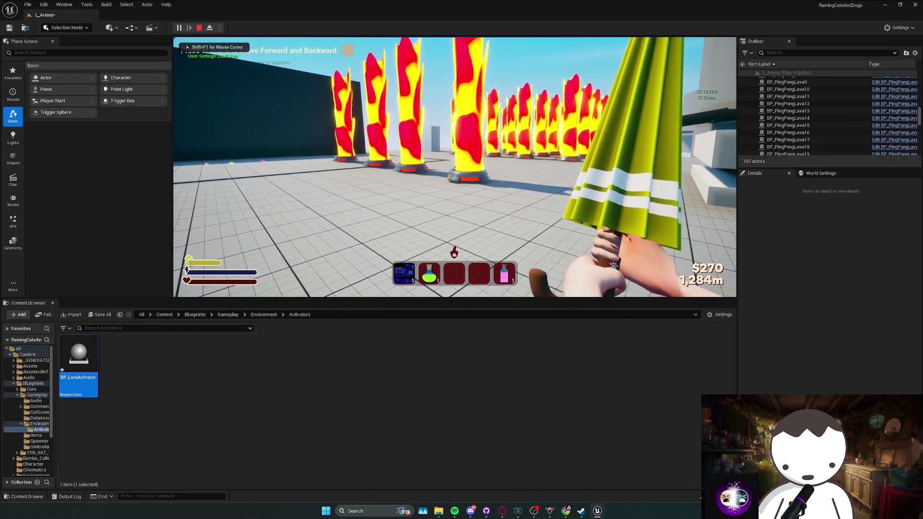
key("w")
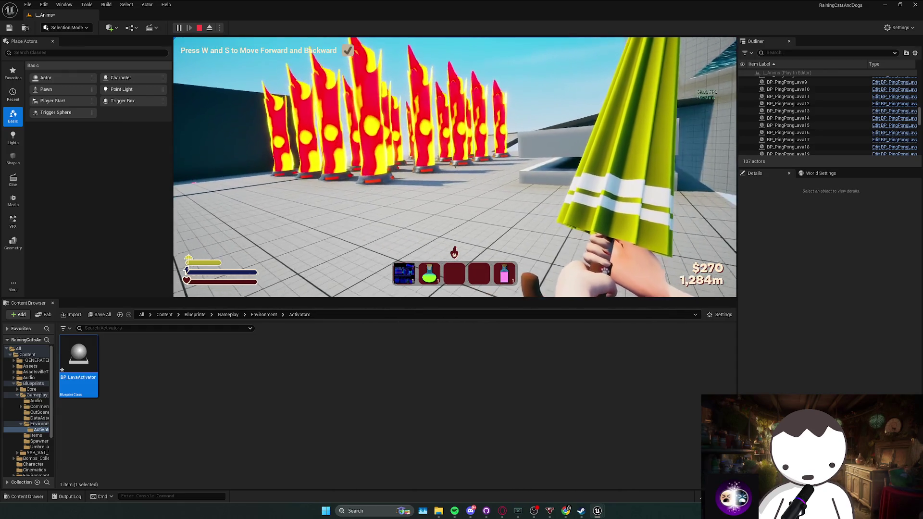
key("a")
key("d")
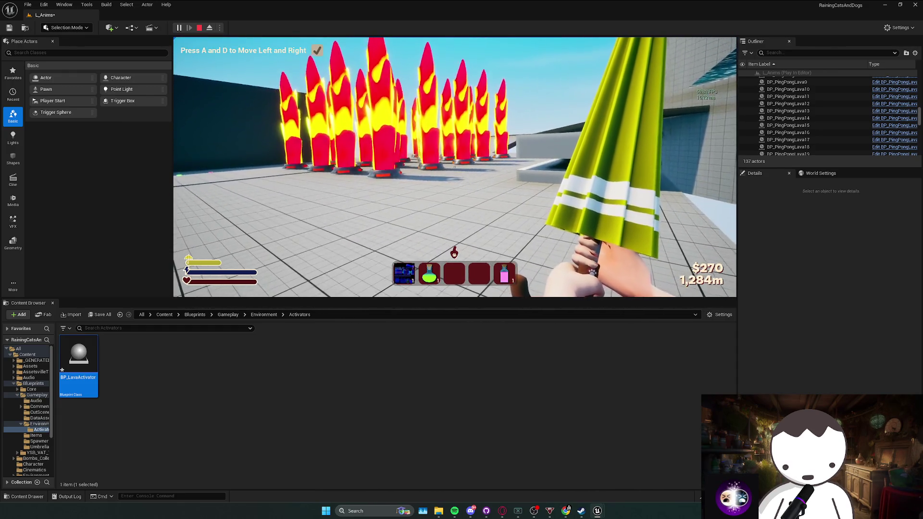
key("a")
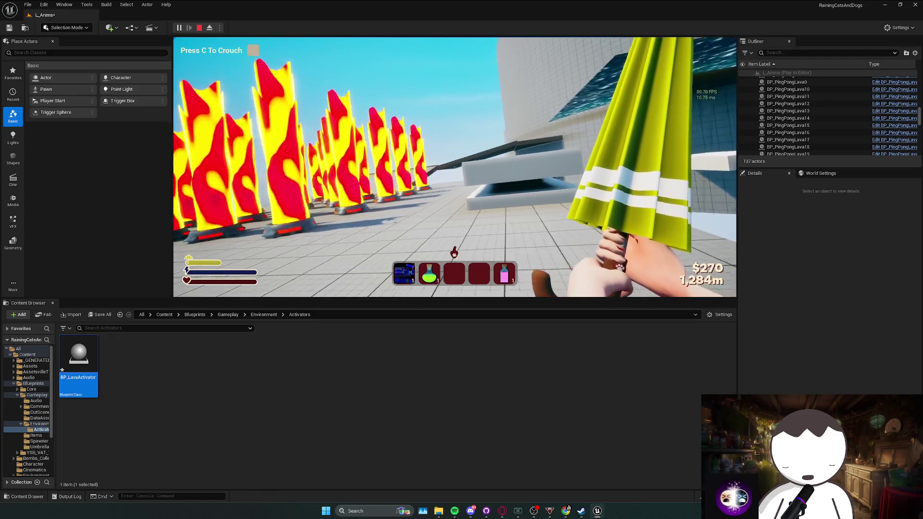
key("Escape")
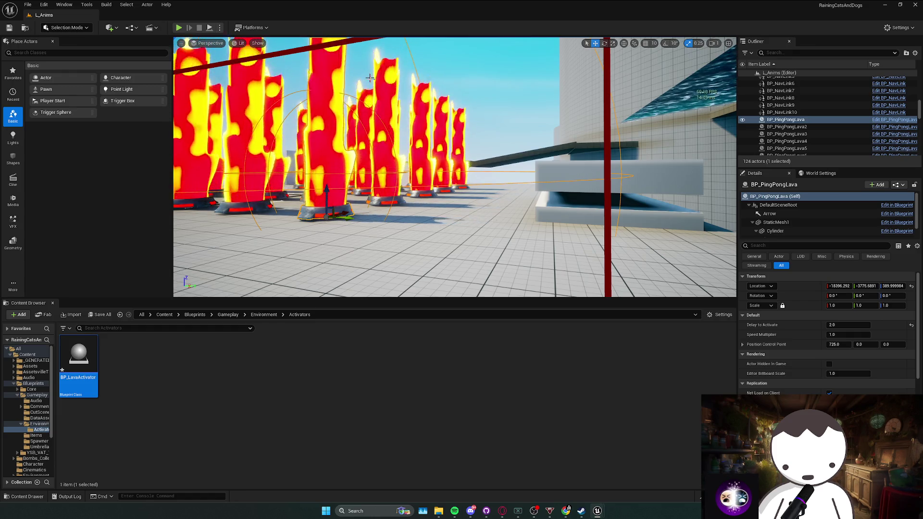
Reframe the view on the activator box and lava pillars, focusing on one pillar
mouse_move(470, 513)
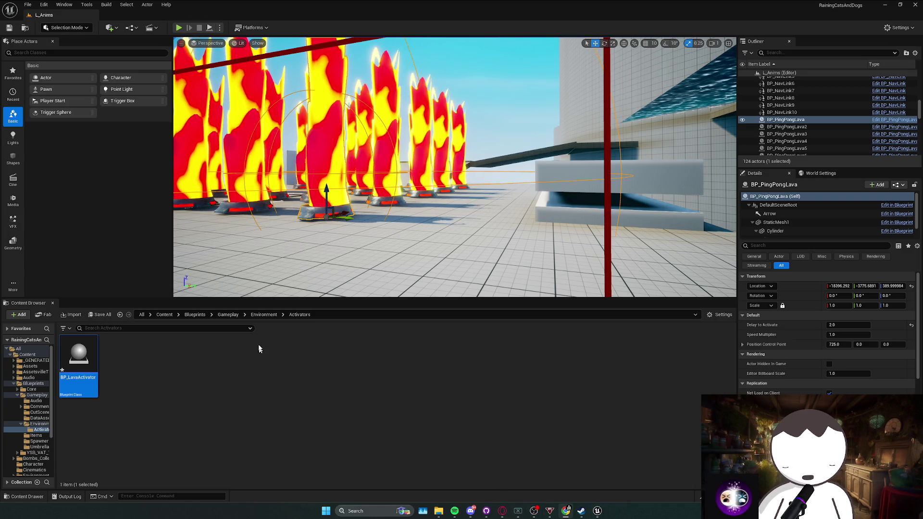
left_click_drag(257, 269, 289, 252)
left_click(430, 190)
scroll(430, 191, "up", 3)
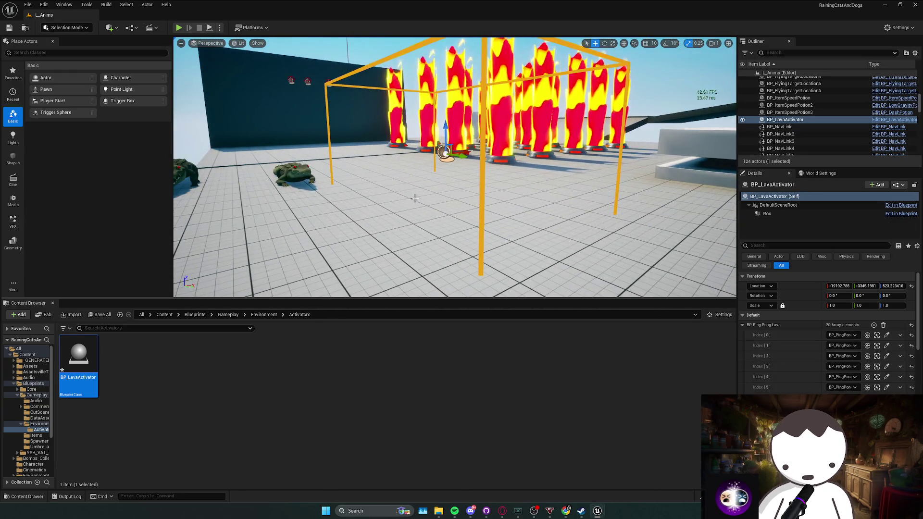
mouse_move(430, 190)
left_mouse_down()
mouse_move(422, 198)
mouse_move(418, 190)
left_mouse_up()
right_click(431, 179)
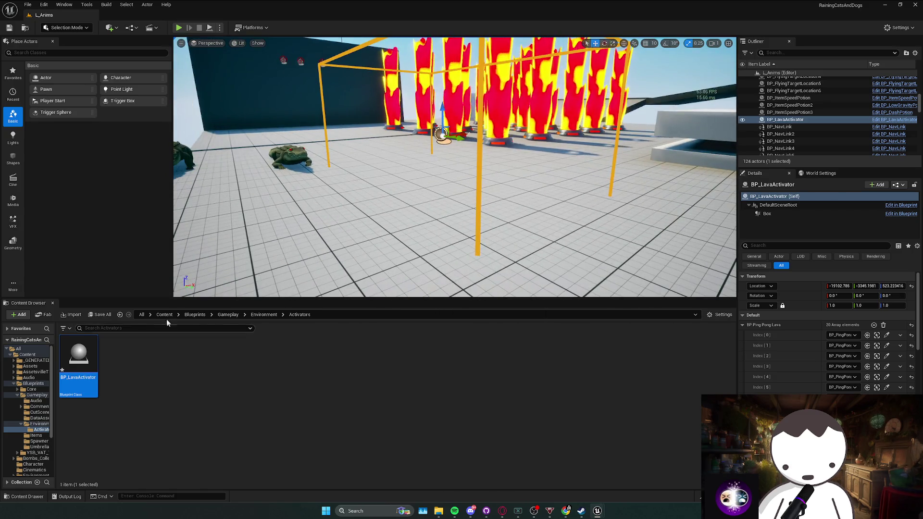
key("Escape")
mouse_move(461, 212)
left_mouse_down()
mouse_move(467, 221)
mouse_move(481, 205)
mouse_move(571, 177)
left_mouse_up()
left_click(467, 221)
key("f")
key("Escape")
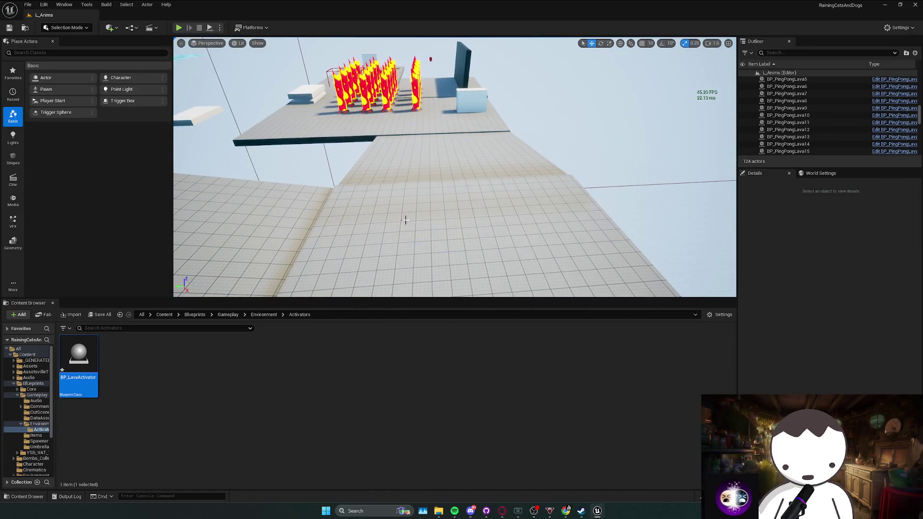
Open L_MainMapRedone from the top-level Content folder, saving the modified assets first
left_click(165, 315)
double_click(499, 426)
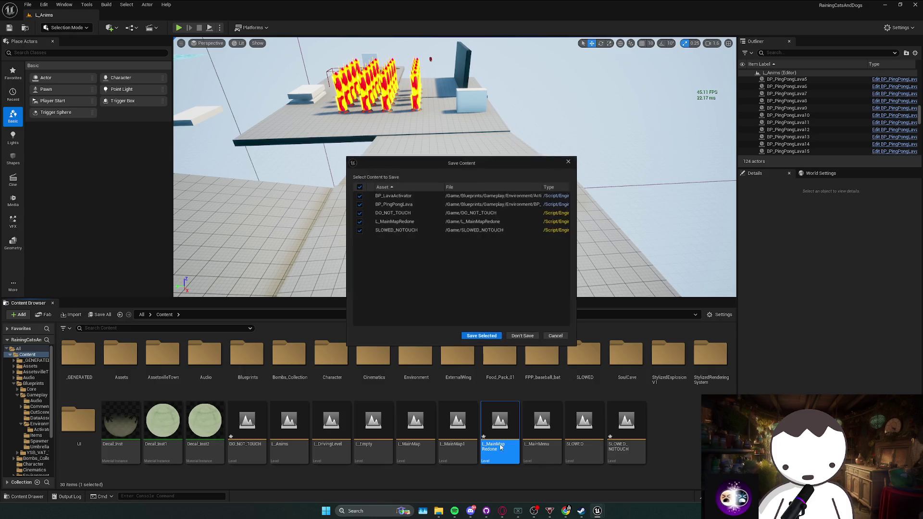
left_click(477, 339)
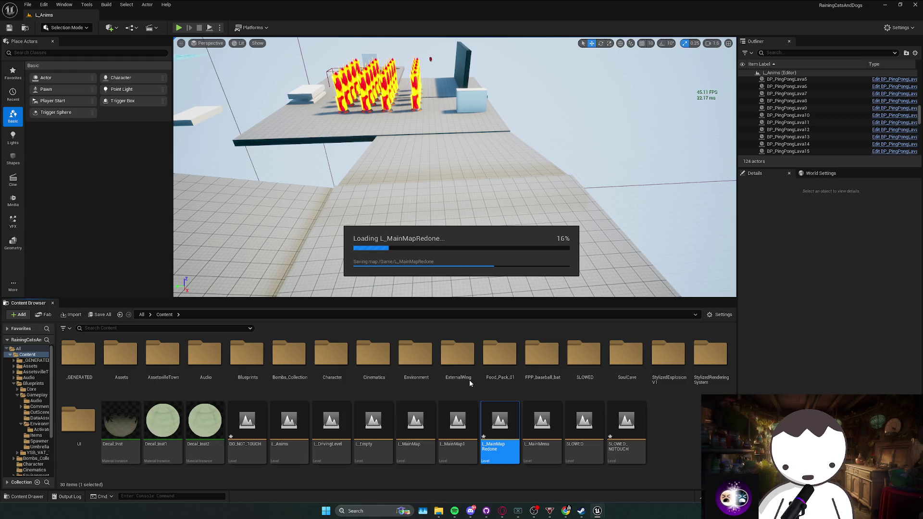
left_click(486, 511)
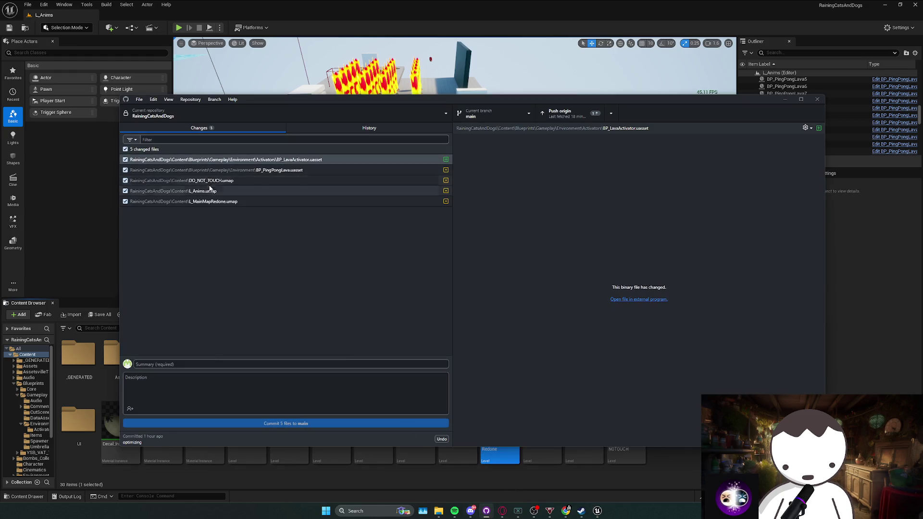
Inspect the DO_NOT_TOUCH.umap change's options in GitHub Desktop without acting on it
left_click(231, 181)
right_click(231, 184)
left_click(256, 192)
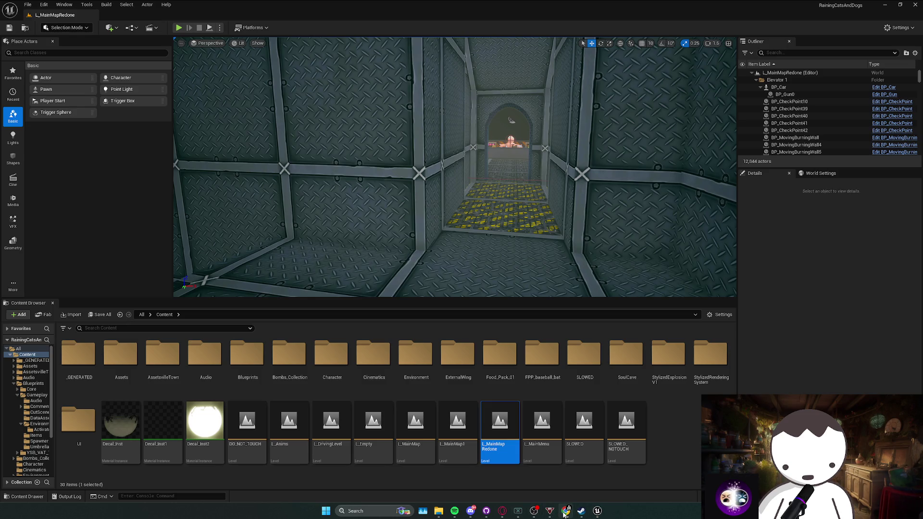
Place a BP_LavaActivator from the Activators folder into the corridor
key("w")
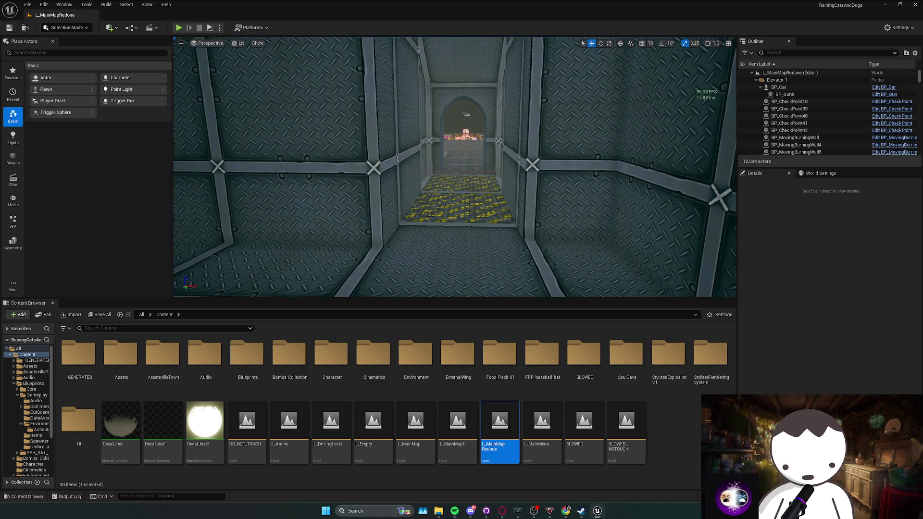
left_click_drag(506, 204, 506, 203)
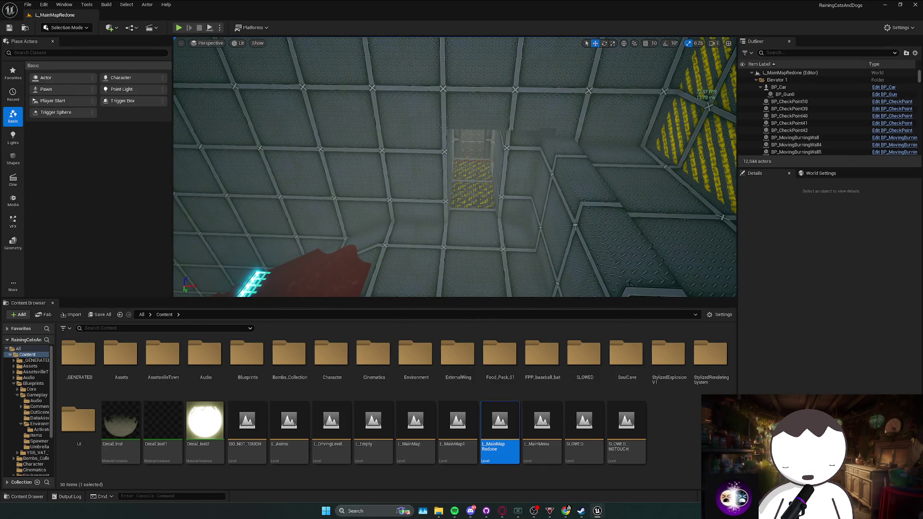
left_click(41, 429)
mouse_move(78, 365)
left_mouse_down()
mouse_move(472, 193)
mouse_move(464, 206)
mouse_move(440, 211)
left_mouse_up()
Switch the viewport to Unlit, raise the trigger and stretch it along Y
key("r")
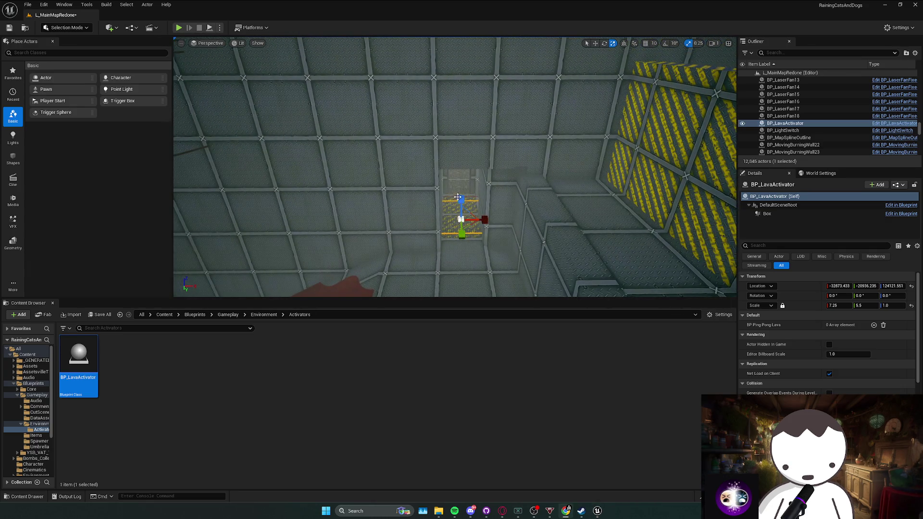
left_click(238, 43)
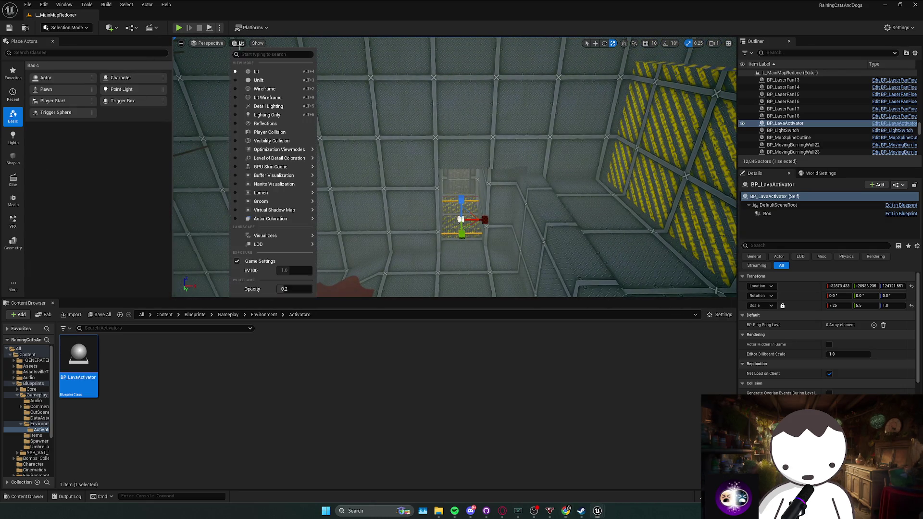
left_click(269, 89)
key("w")
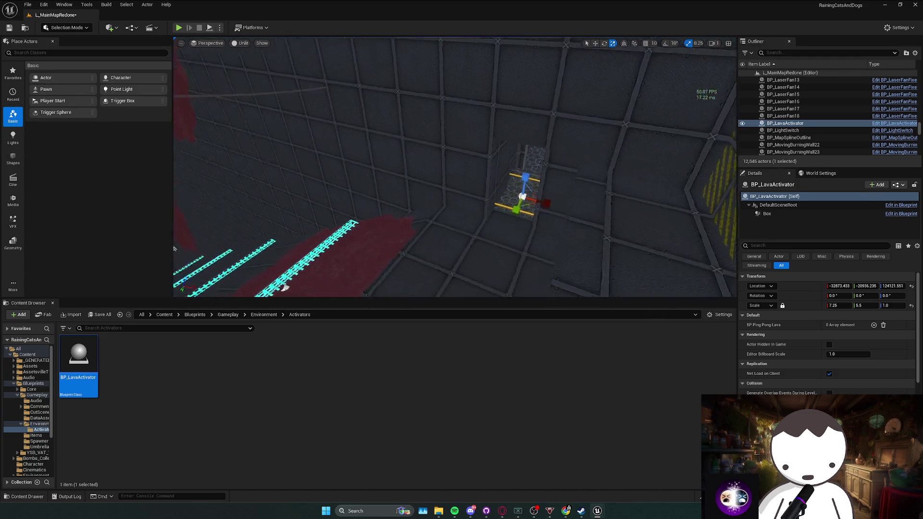
left_click_drag(306, 105, 181, 208)
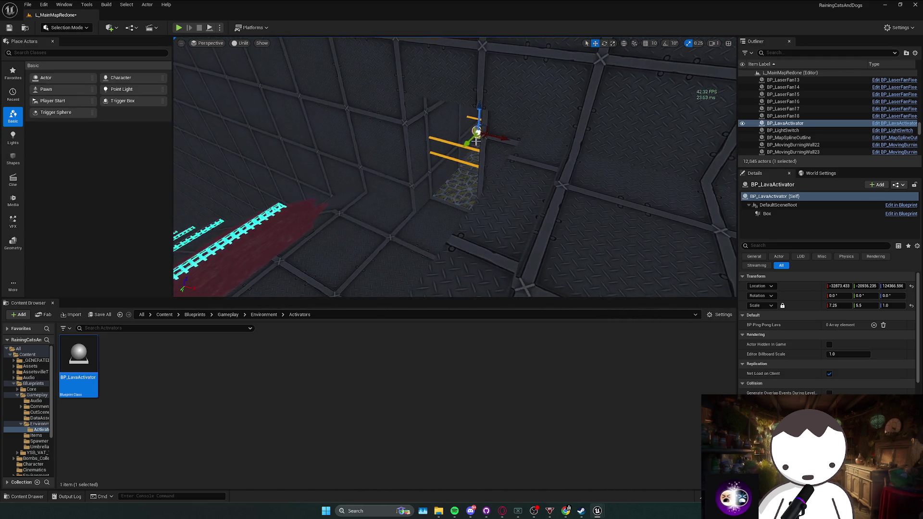
key("r")
mouse_move(481, 139)
left_mouse_down()
mouse_move(508, 132)
mouse_move(479, 81)
left_mouse_up()
mouse_move(331, 195)
left_mouse_down()
mouse_move(455, 100)
mouse_move(498, 148)
mouse_move(625, 182)
left_mouse_up()
Undo the scaling back to 1, 1, 1, lift the trigger slightly, and use Lit Wireframe view
key("ctrl+z")
key("ctrl+z")
key("ctrl+z")
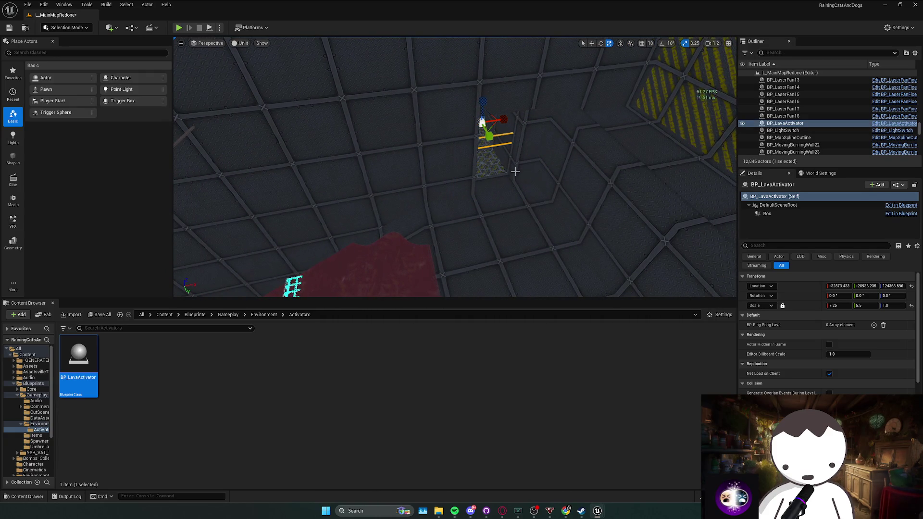
key("ctrl+z")
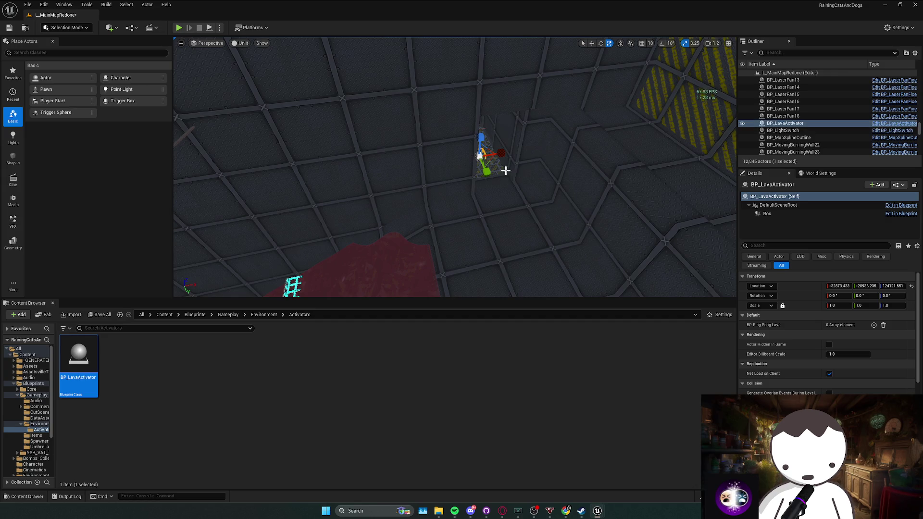
key("f")
key("w")
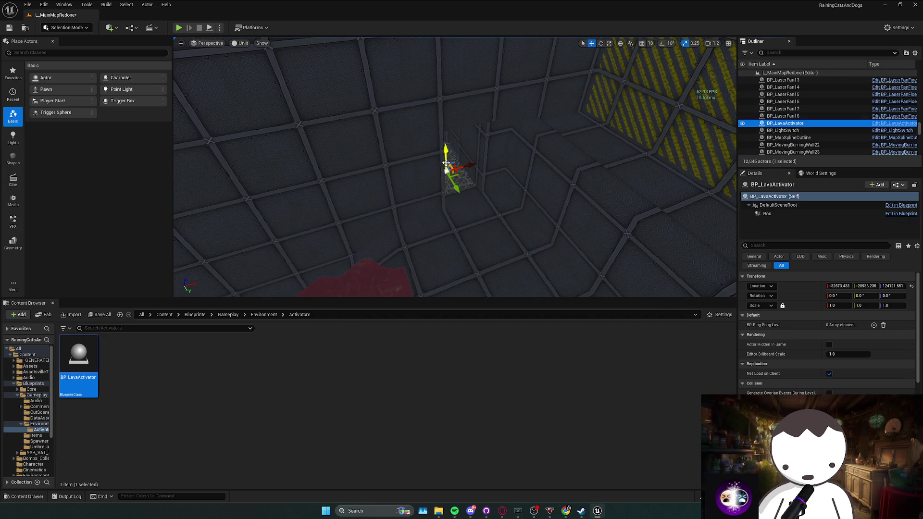
mouse_move(446, 164)
left_mouse_down()
mouse_move(447, 130)
mouse_move(432, 144)
mouse_move(346, 145)
mouse_move(384, 149)
left_mouse_up()
left_click(240, 43)
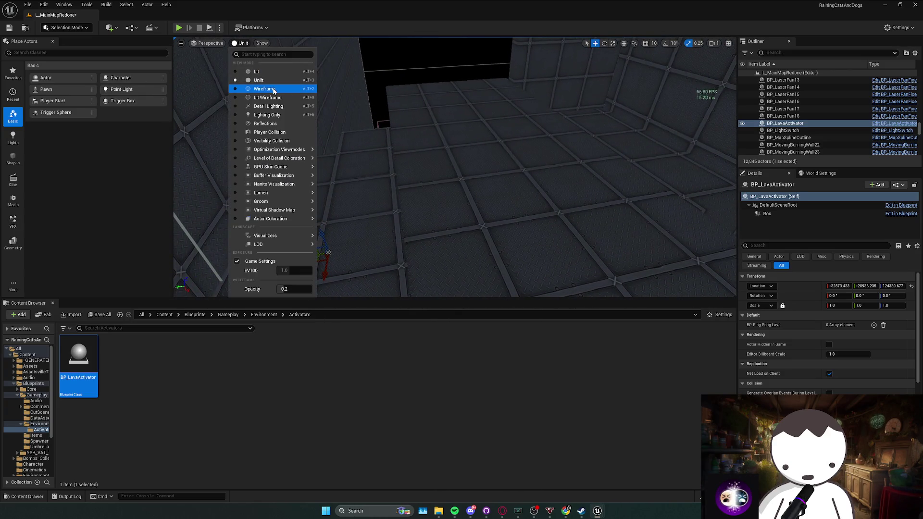
left_click(278, 98)
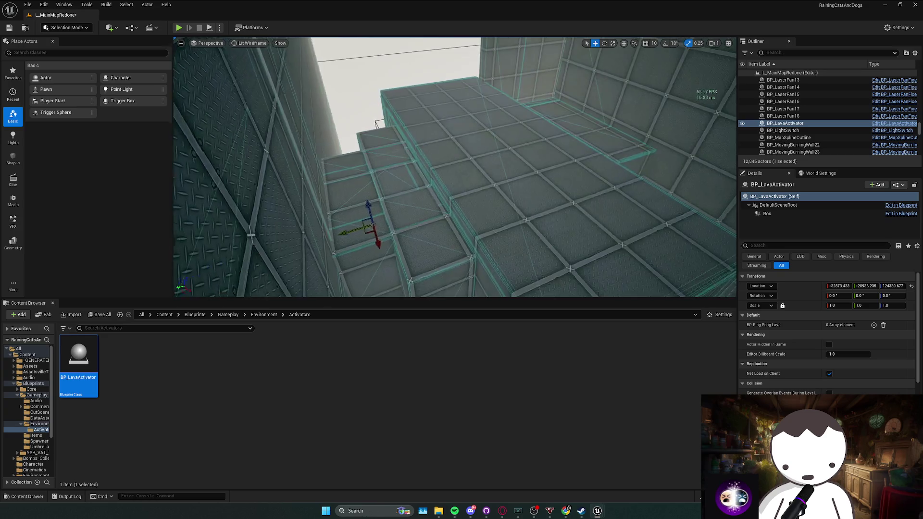
Switch to plain Wireframe, delete the corridor BP_LavaActivator, and open its Blueprint
left_click(250, 43)
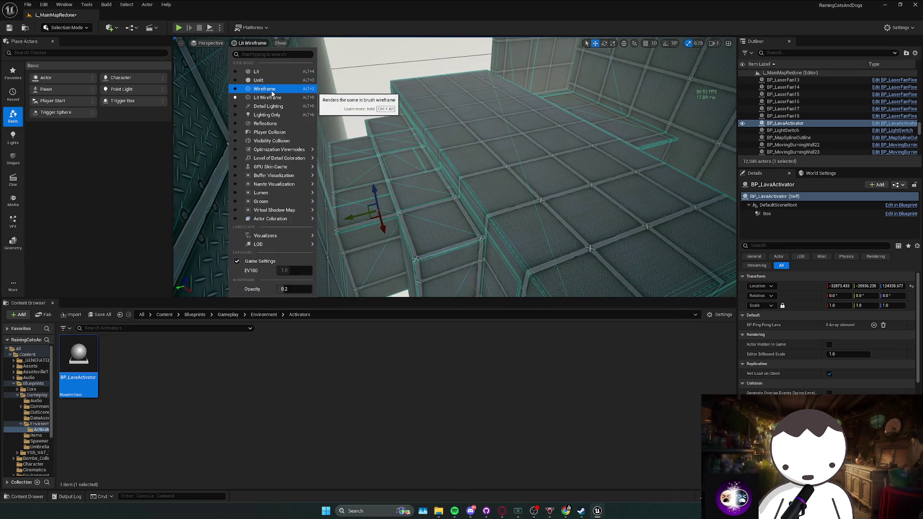
left_click(264, 88)
left_click_drag(366, 119, 365, 118)
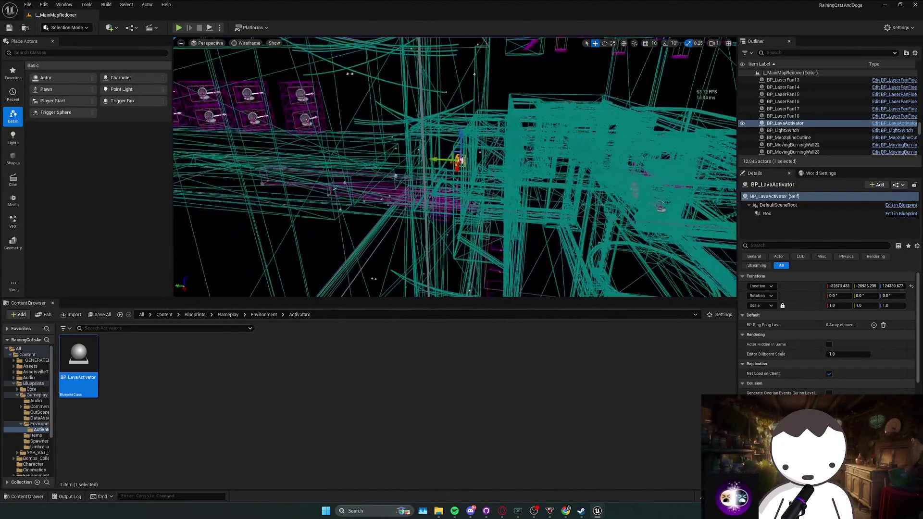
key("Delete")
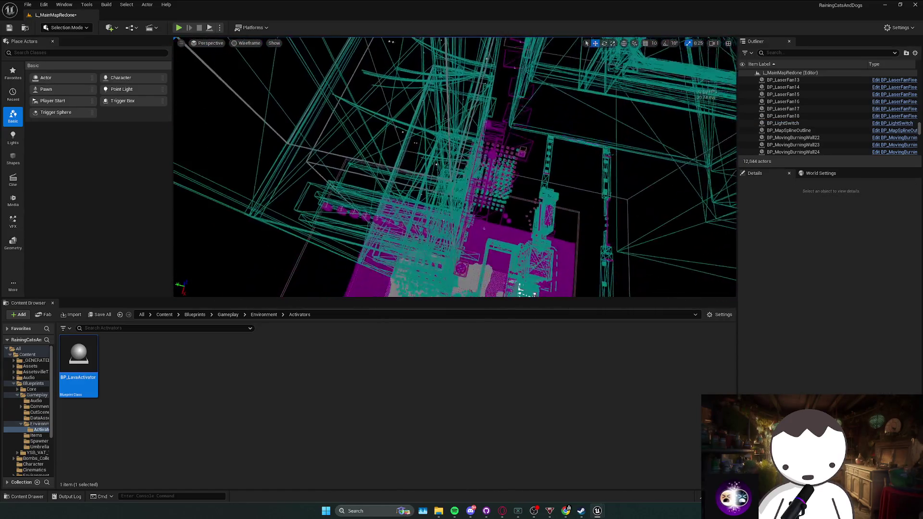
left_click_drag(365, 118, 365, 118)
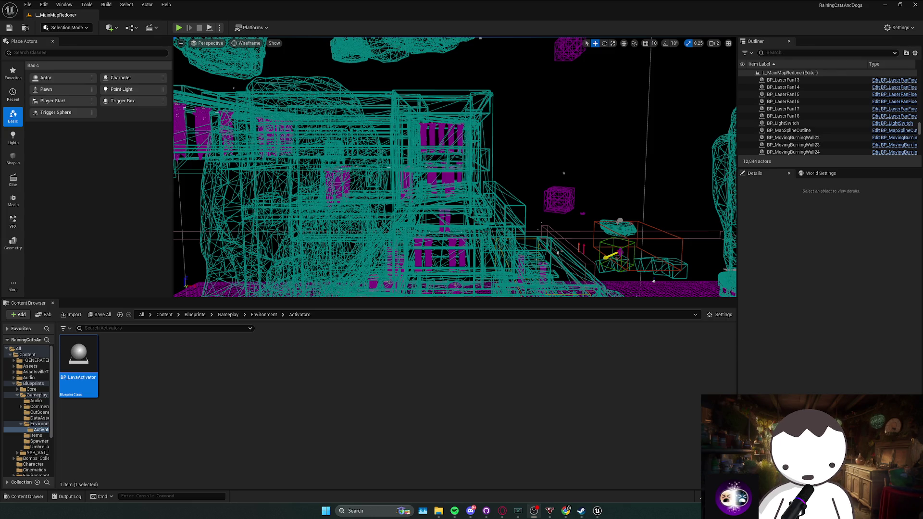
double_click(78, 358)
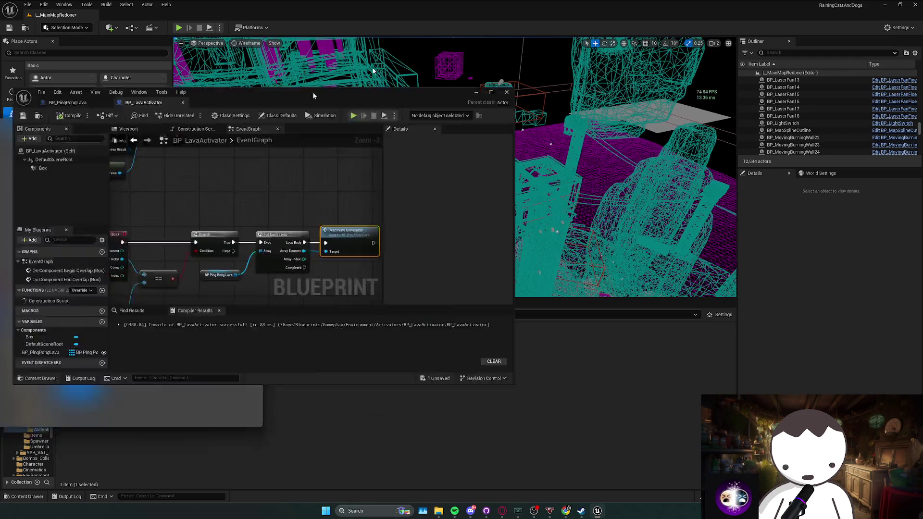
Close the Blueprint editor, drop a new BP_LavaActivator into the level, and lower it
left_click(884, 5)
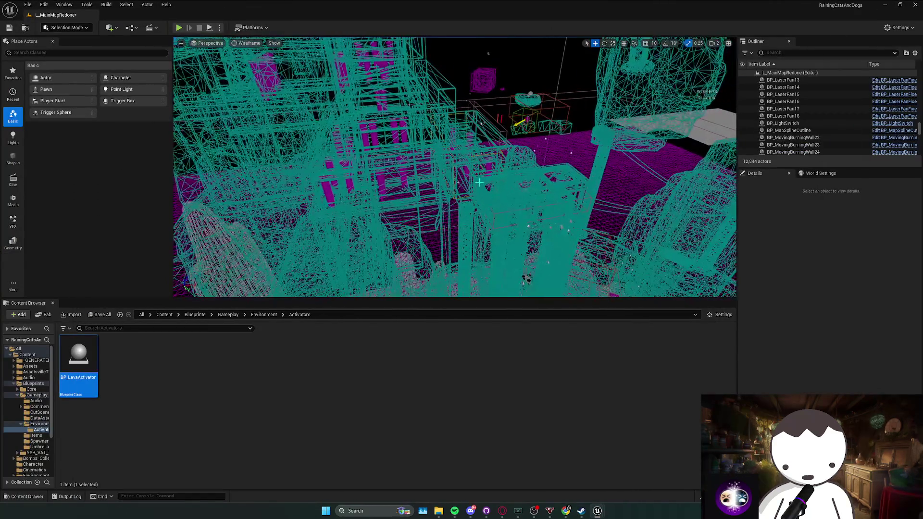
mouse_move(454, 168)
left_mouse_down()
mouse_move(454, 145)
mouse_move(469, 147)
mouse_move(387, 268)
left_mouse_up()
mouse_move(71, 377)
left_mouse_down()
mouse_move(422, 237)
mouse_move(433, 207)
mouse_move(446, 227)
mouse_move(436, 206)
mouse_move(456, 179)
left_mouse_up()
scroll(447, 232, "down", 5)
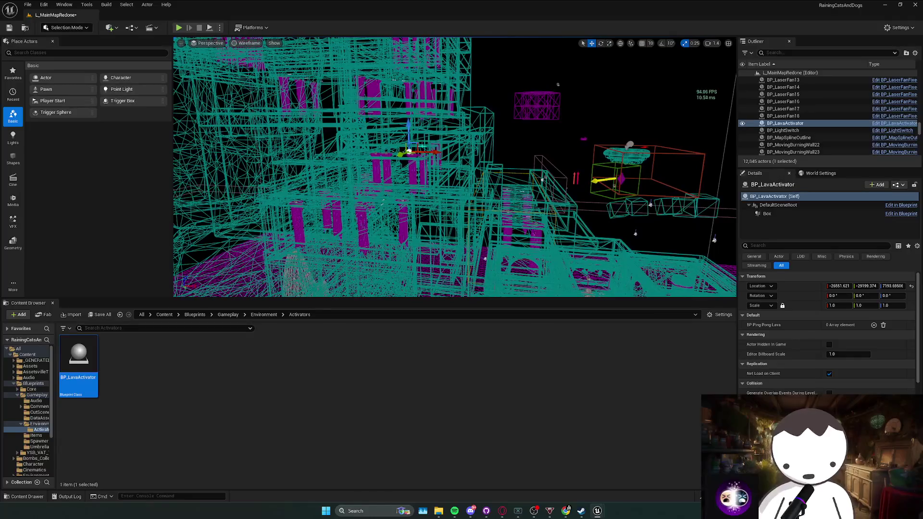
left_click(784, 123)
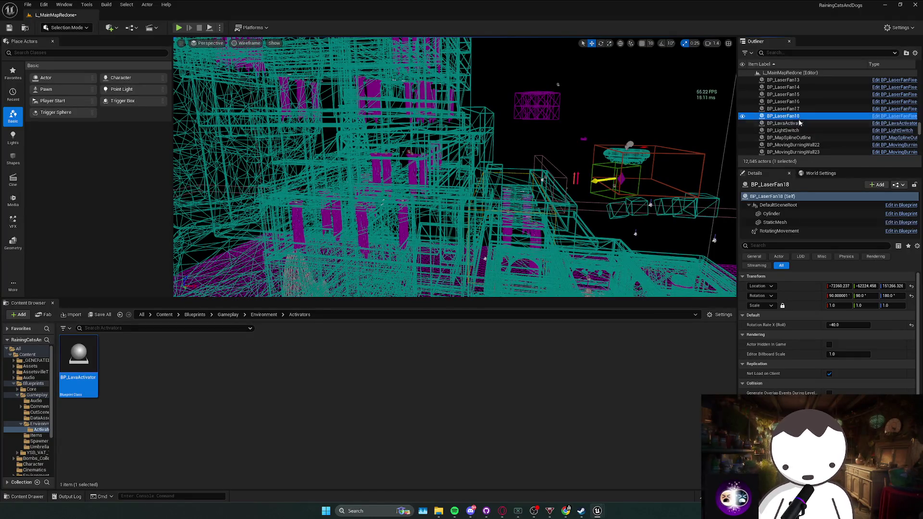
mouse_move(412, 126)
left_mouse_down()
mouse_move(414, 153)
mouse_move(417, 135)
left_mouse_up()
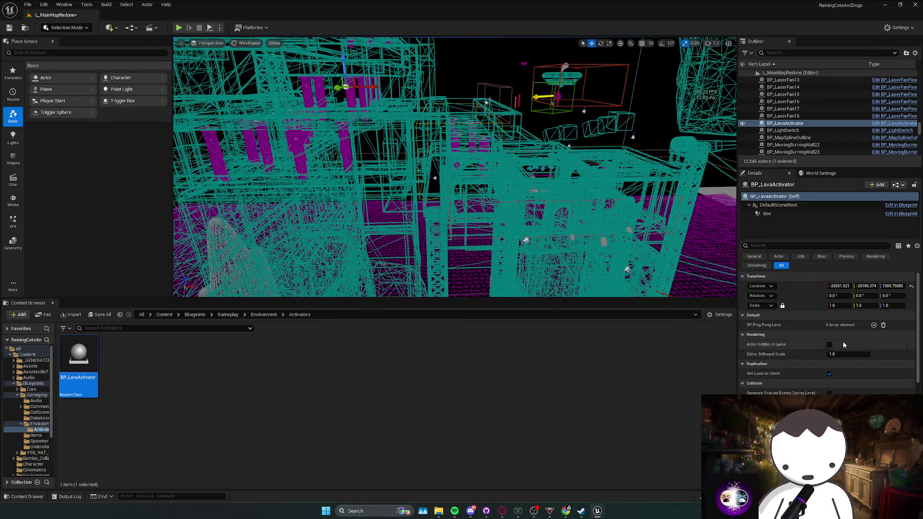
Widen the trigger's Box component along X and lower the whole BP_LavaActivator further
left_click(774, 215)
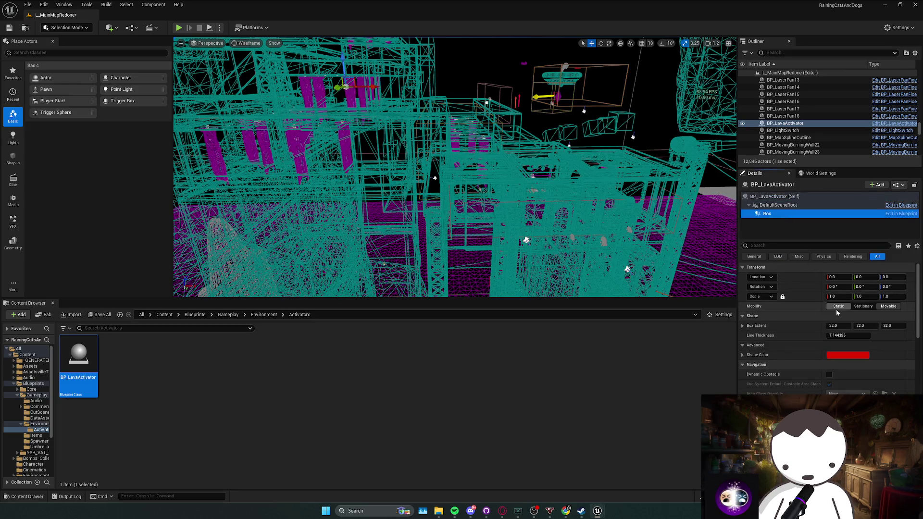
left_click_drag(838, 325, 911, 326)
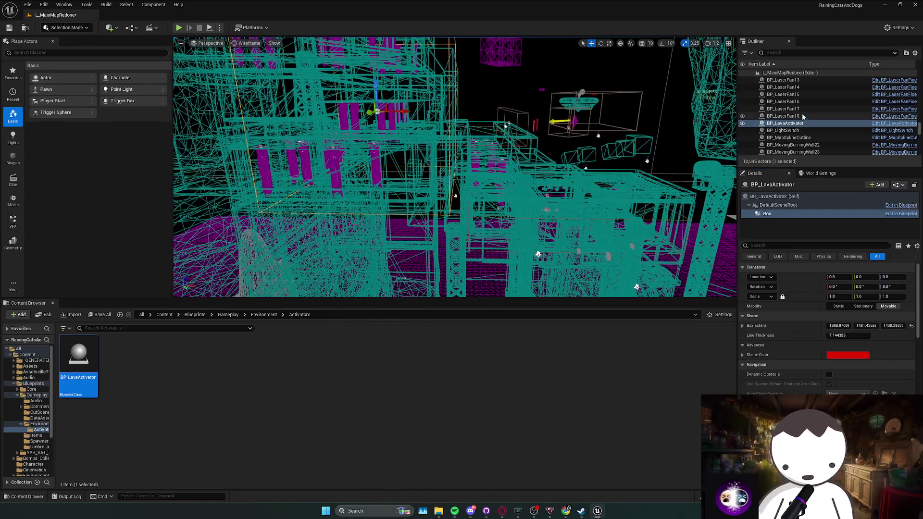
left_click(774, 196)
left_click_drag(370, 120, 438, 154)
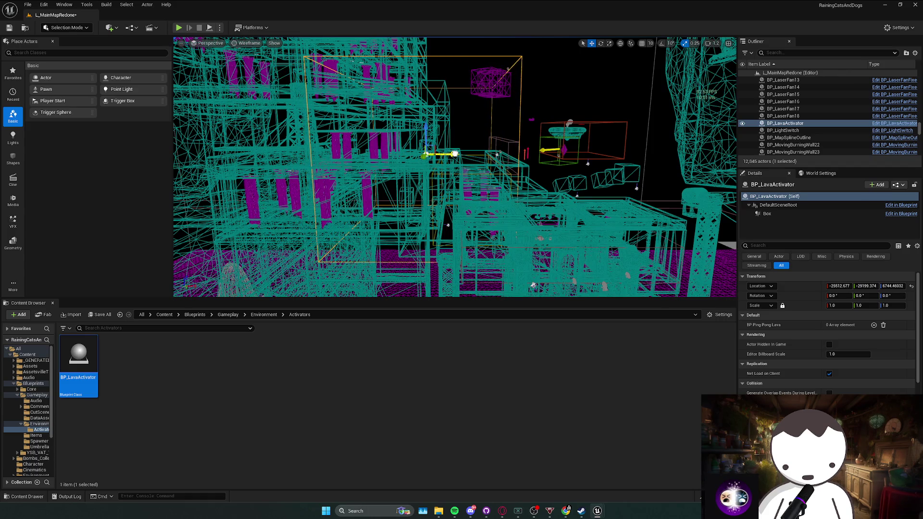
key("w")
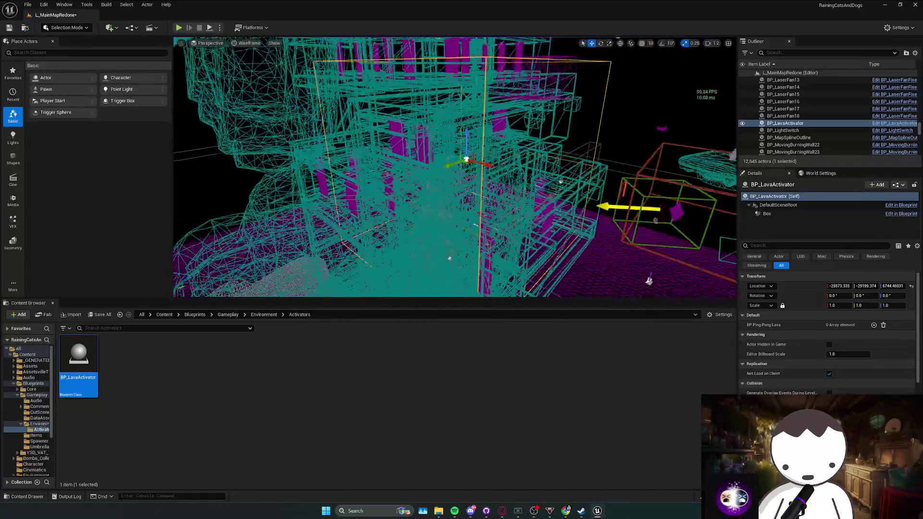
key("w")
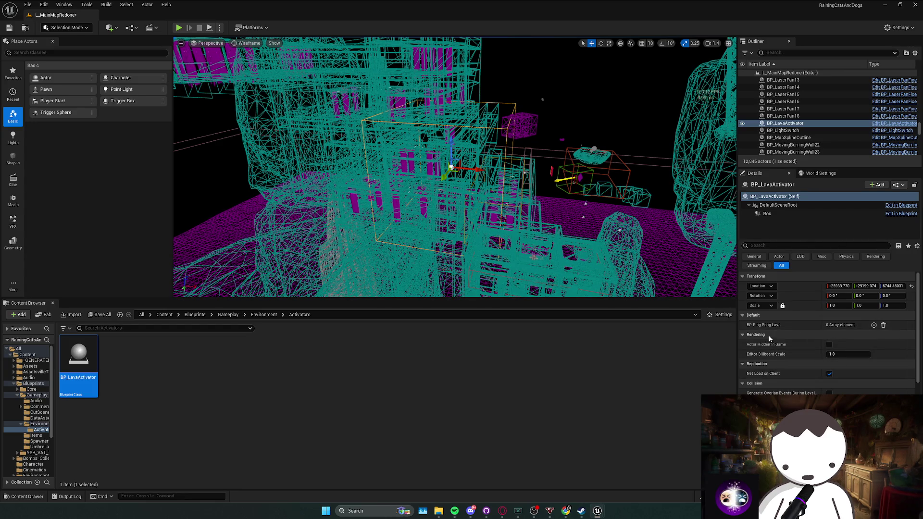
Enlarge the Box in X and Y, then move the trigger along X and down to Z 7706.47
left_click(767, 213)
left_click_drag(839, 325, 879, 325)
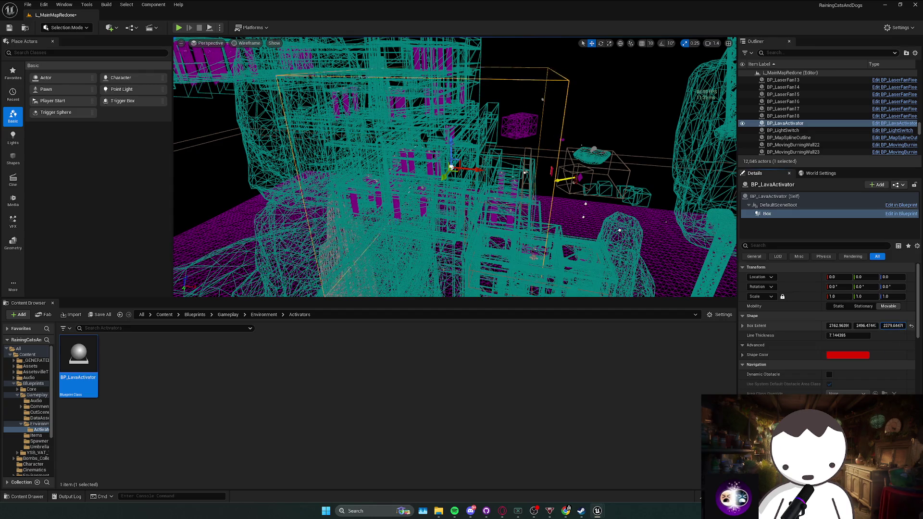
left_click(783, 116)
double_click(786, 124)
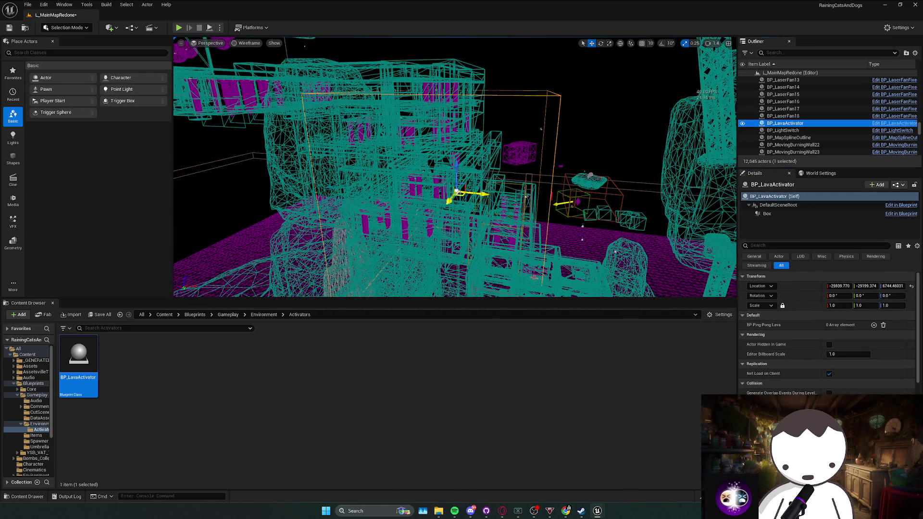
mouse_move(479, 178)
left_mouse_down()
mouse_move(465, 158)
mouse_move(544, 179)
left_mouse_up()
mouse_move(510, 132)
left_mouse_down()
mouse_move(498, 153)
mouse_move(475, 147)
left_mouse_up()
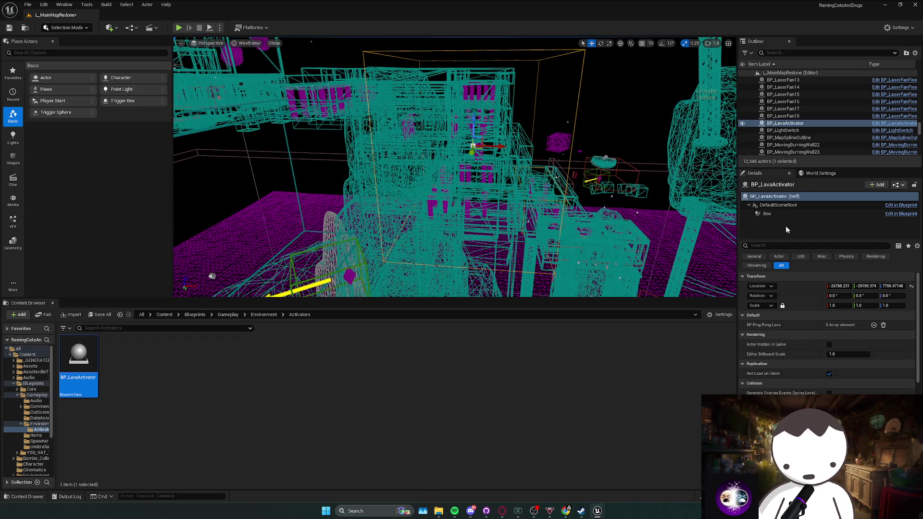
left_click(767, 213)
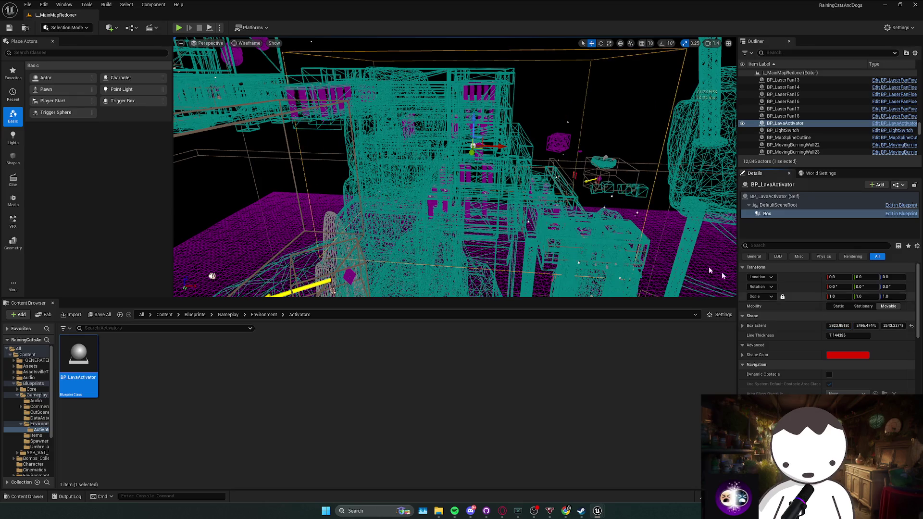
left_click(536, 180)
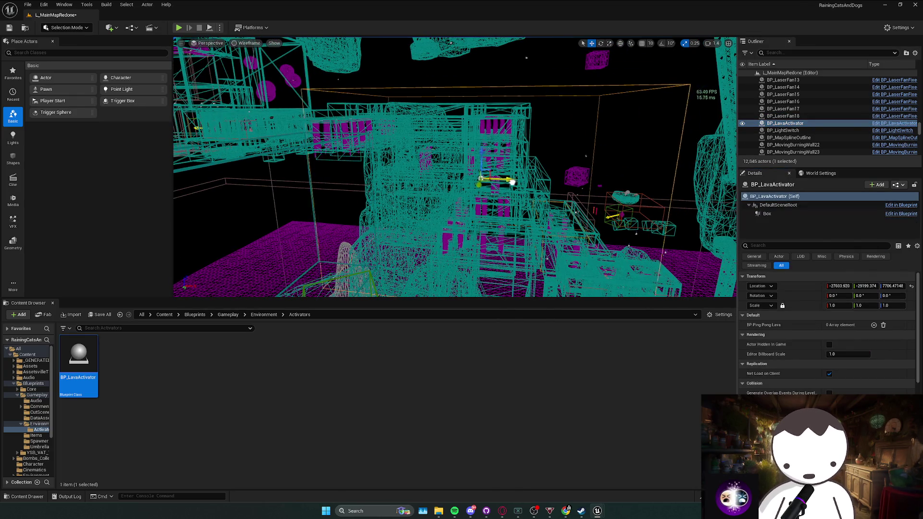
Shift the trigger along X and Y, then set Box Extent X 4152.88 and Location X 209.97
mouse_move(536, 180)
left_mouse_down()
mouse_move(500, 181)
mouse_move(459, 149)
mouse_move(489, 166)
mouse_move(399, 172)
left_mouse_up()
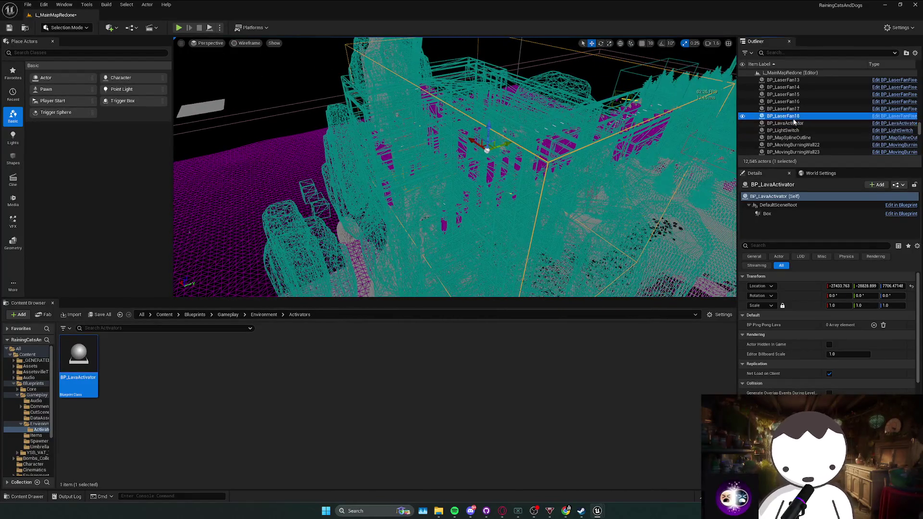
left_click_drag(499, 142, 495, 158)
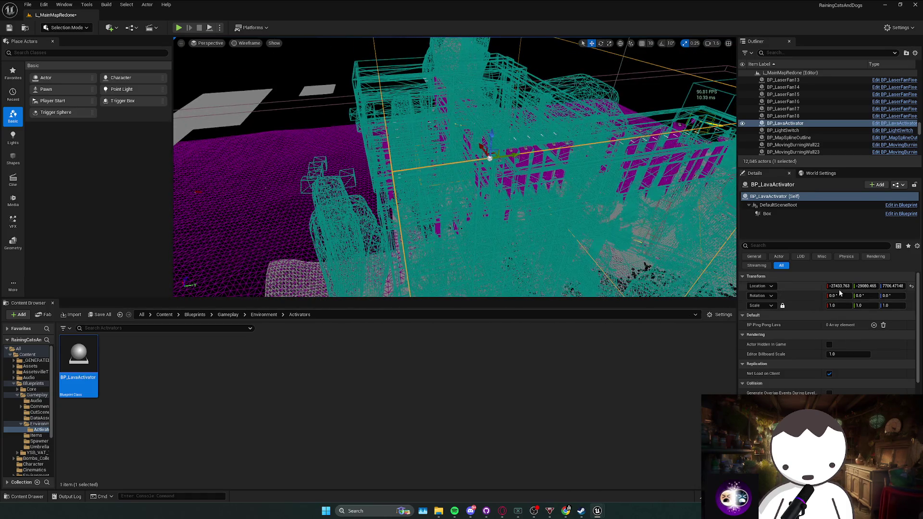
left_click(768, 216)
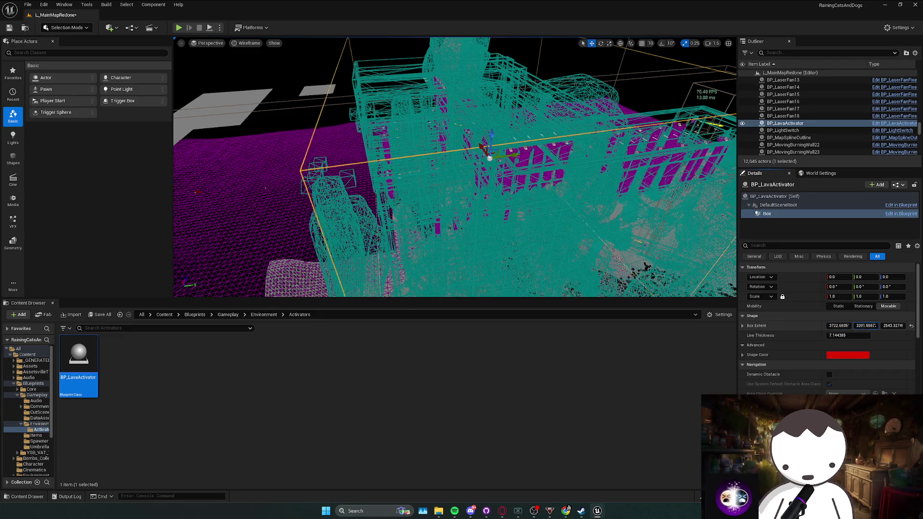
mouse_move(624, 268)
left_mouse_down()
mouse_move(505, 41)
mouse_move(466, 214)
left_mouse_up()
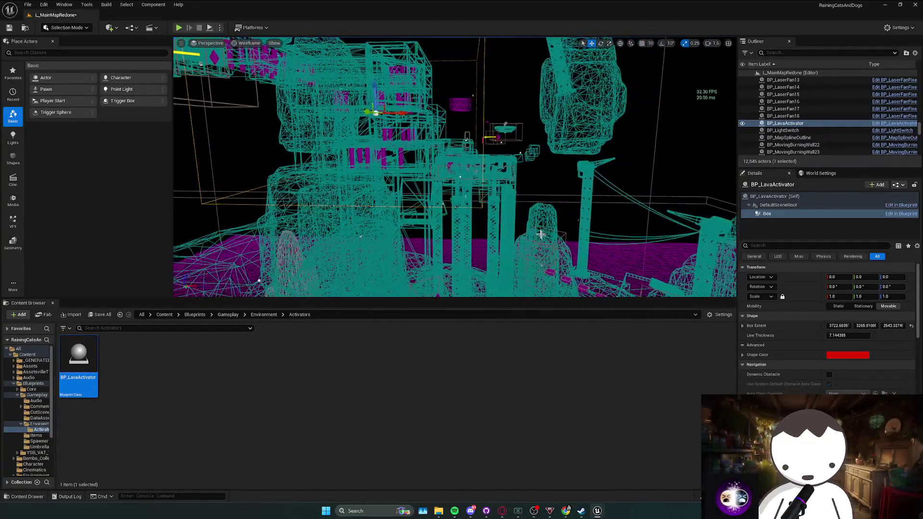
left_click_drag(852, 331, 867, 331)
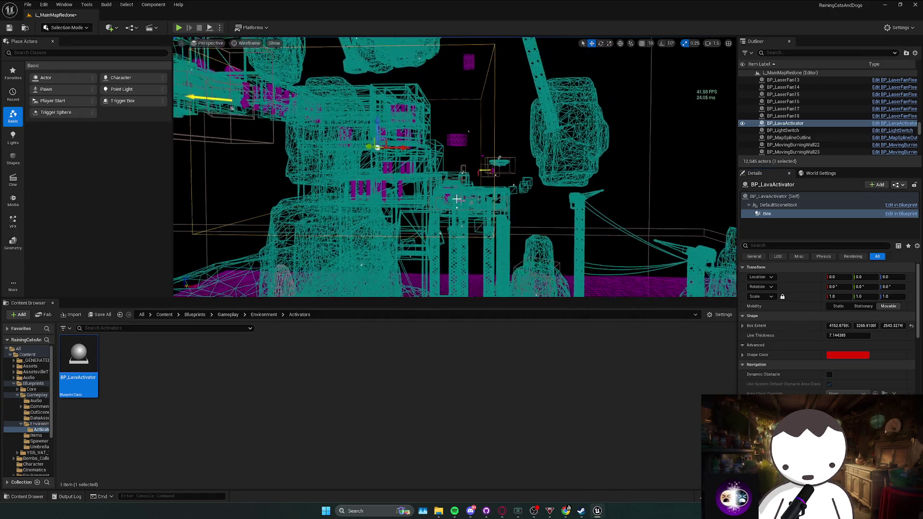
left_click_drag(838, 277, 848, 276)
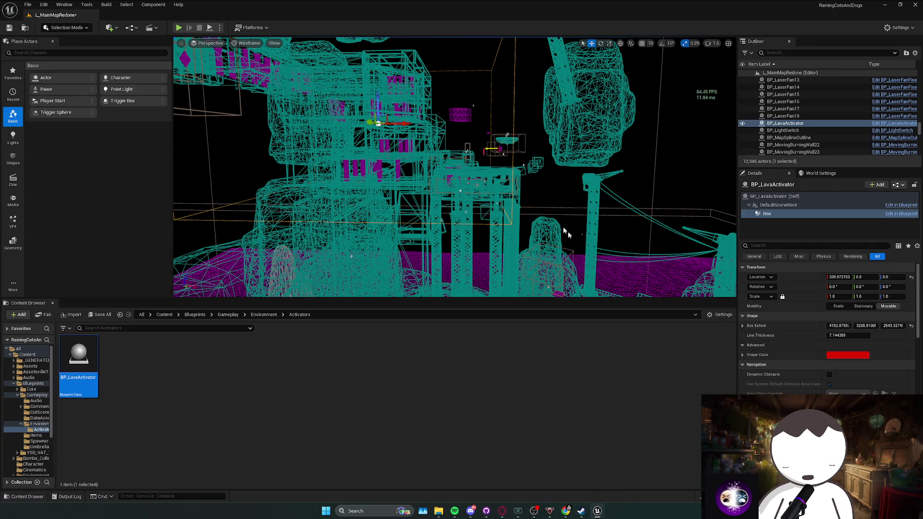
scroll(567, 233, "up", 2)
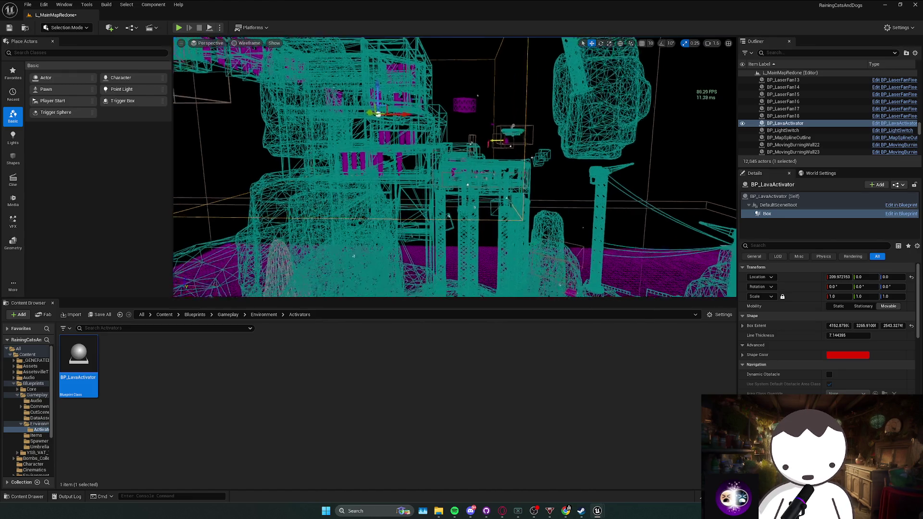
Fly into the corridor toward the lava pillars and switch the viewport to Lit shading
key("w")
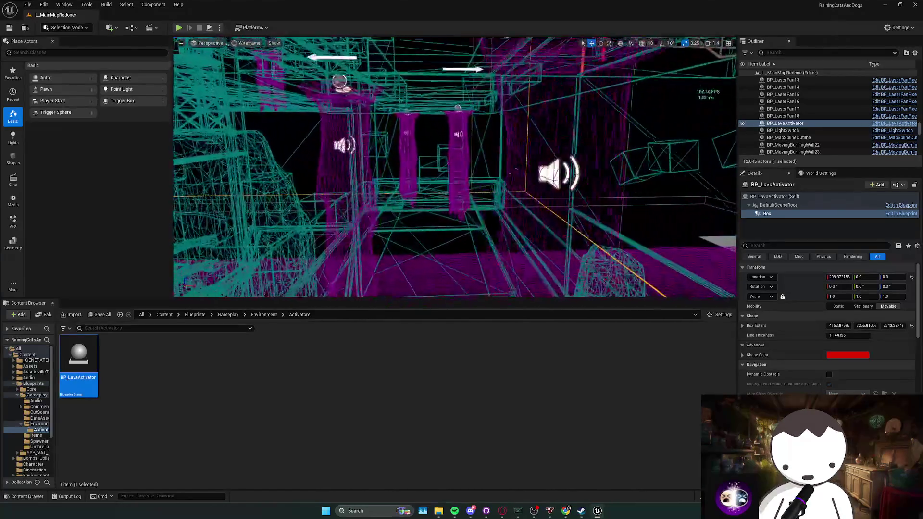
key("w")
scroll(537, 199, "down", 2)
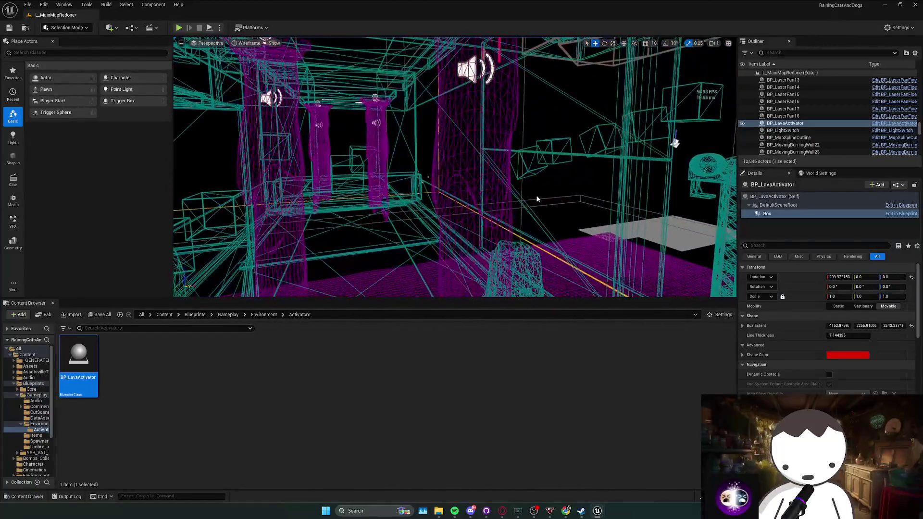
key("s")
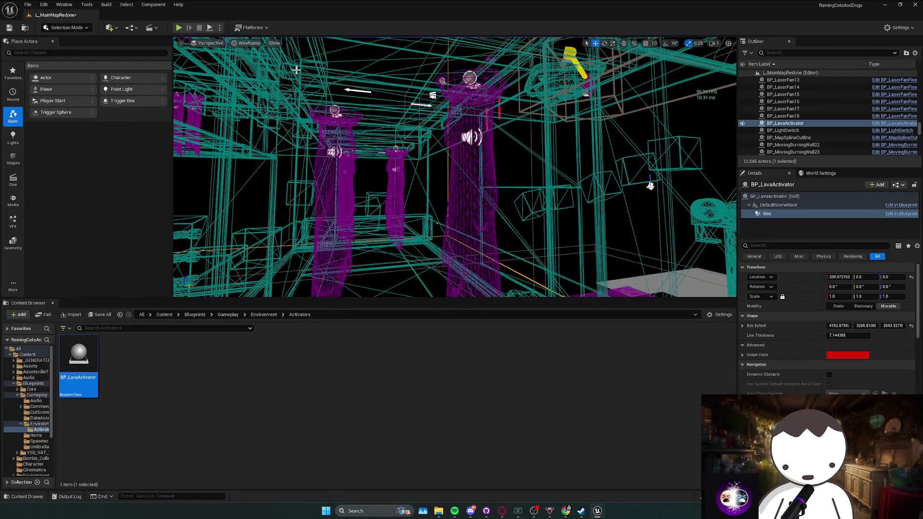
left_click(296, 69)
left_click(248, 43)
key("alt+4")
key("f")
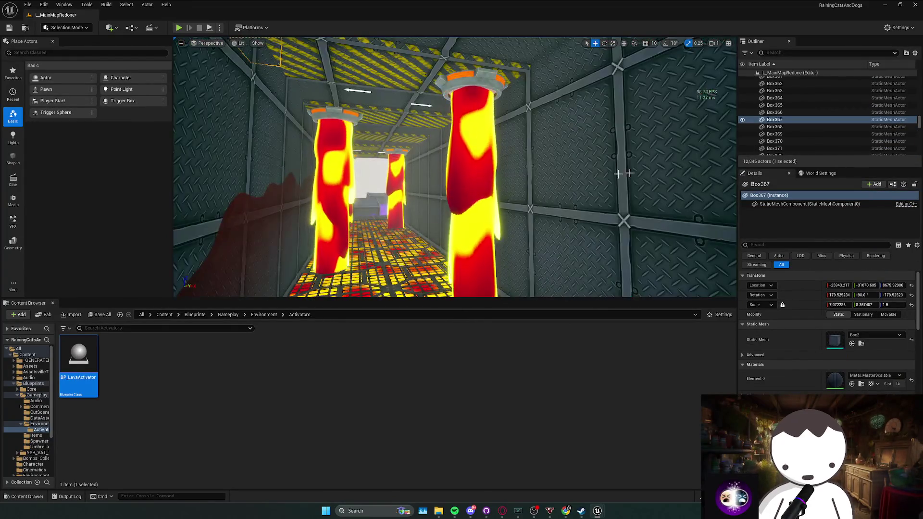
left_click(793, 53)
Filter the Outliner to 'lava', select and frame BP_LavaActivator, and add BP Ping Pong Lava slots
type("alava")
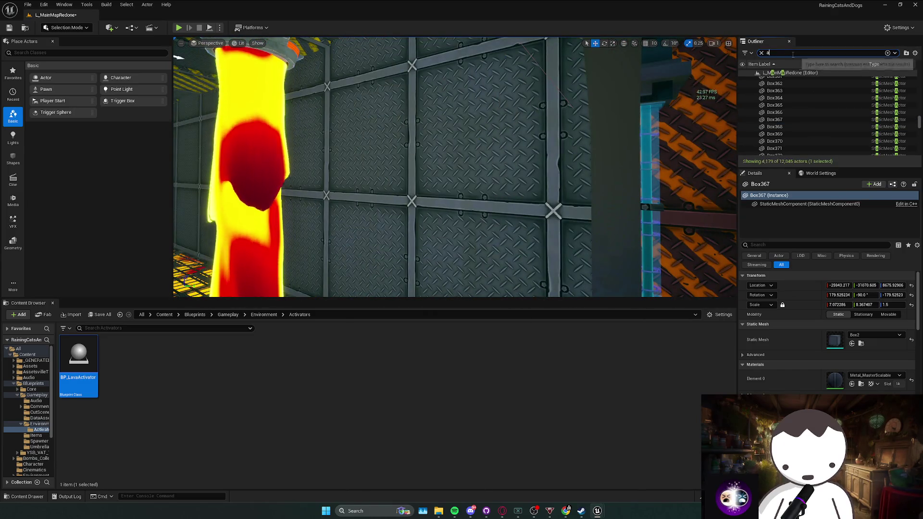
key("ctrl+a")
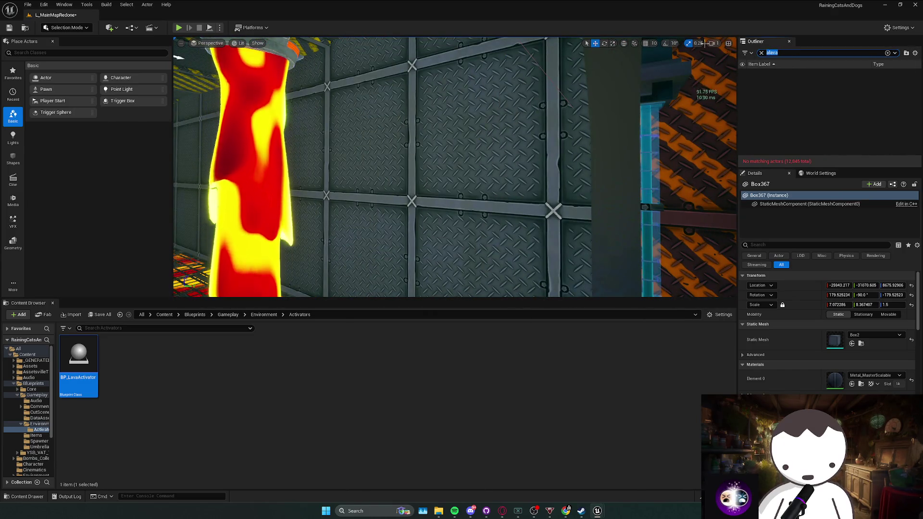
type("lava")
left_click(785, 80)
key("f")
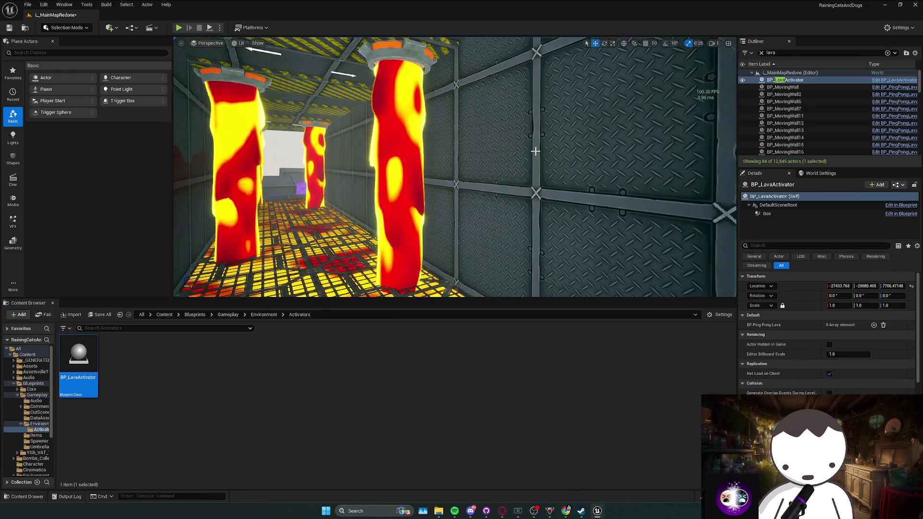
left_click(874, 325)
left_click(873, 325)
left_click(874, 324)
left_click(874, 325)
left_click(874, 325)
left_click(874, 325)
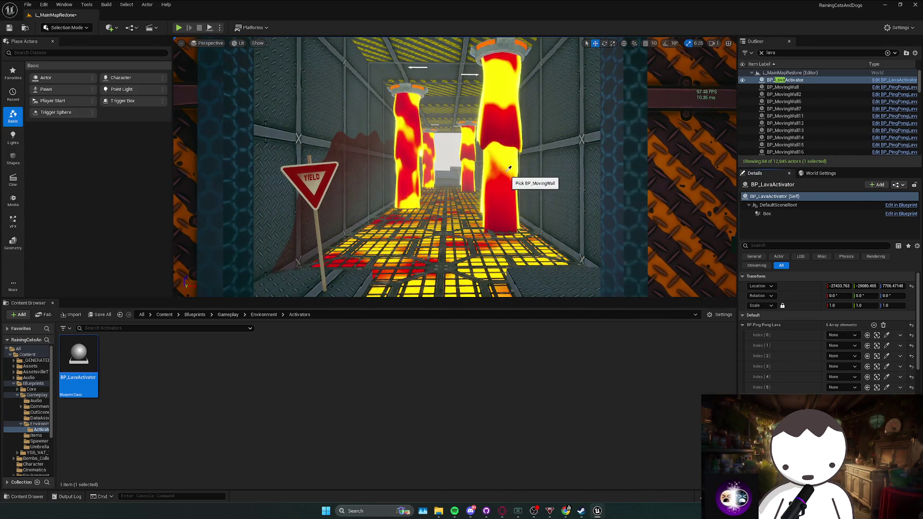
Assign corridor lava pillars to the first slots, Index 0 through 4, including BP_MovingWall7
left_click(508, 168)
left_click(886, 345)
left_click(429, 188)
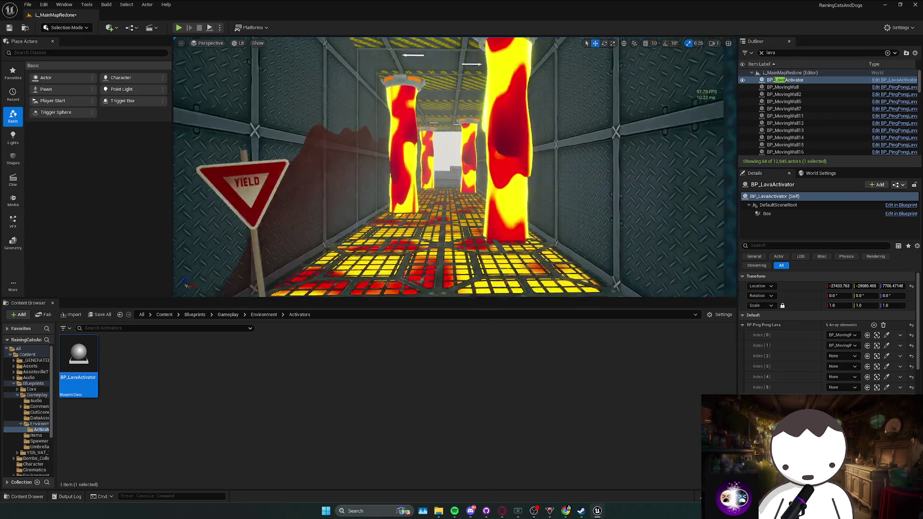
left_click(886, 356)
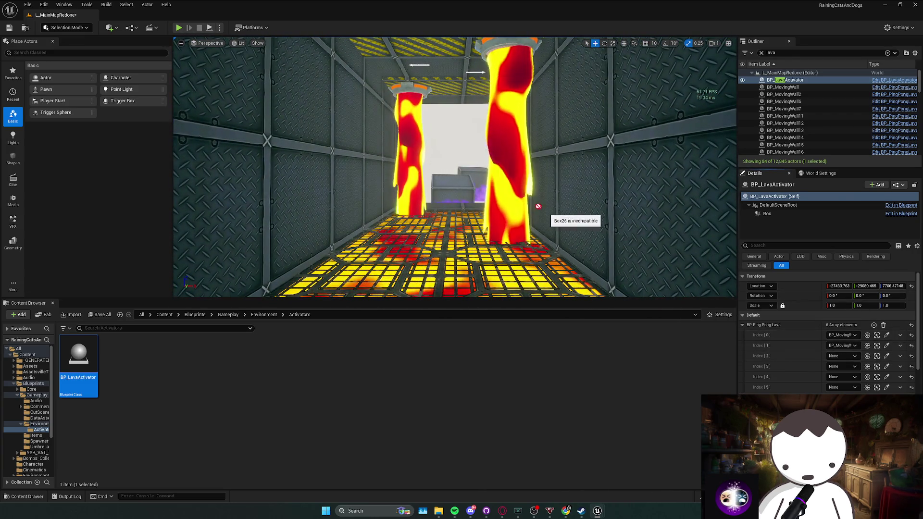
left_click(886, 366)
left_click(418, 202)
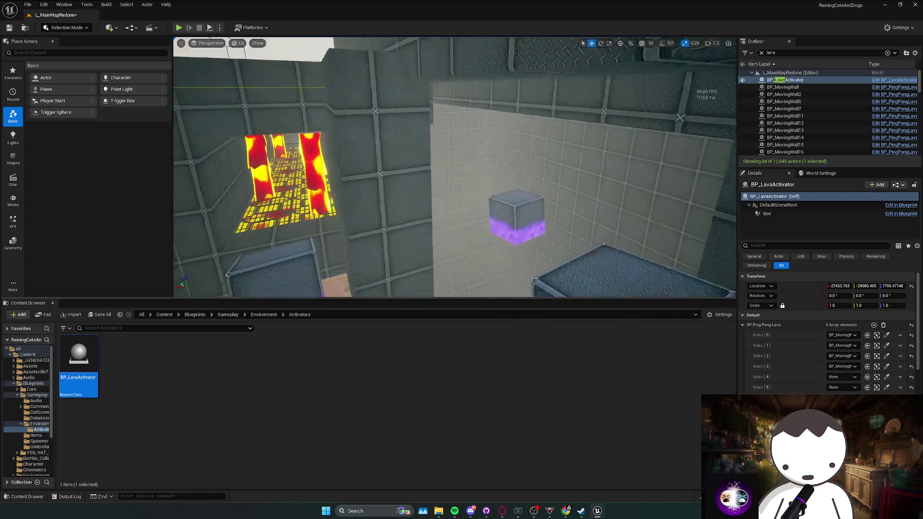
scroll(455, 167, "down", 2)
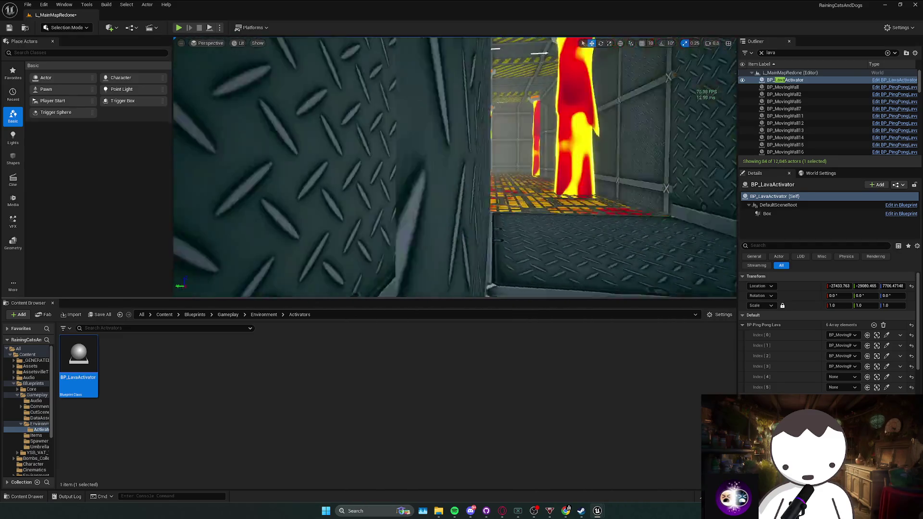
left_click(886, 377)
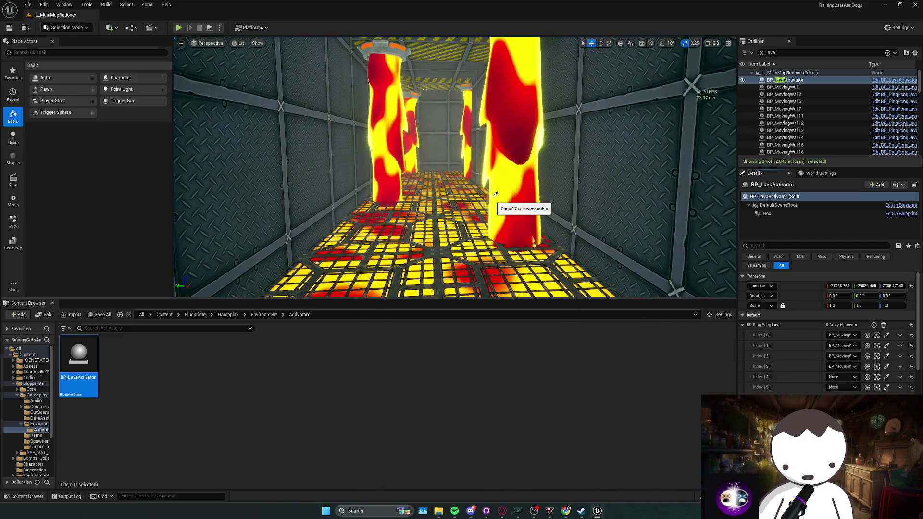
left_click(886, 387)
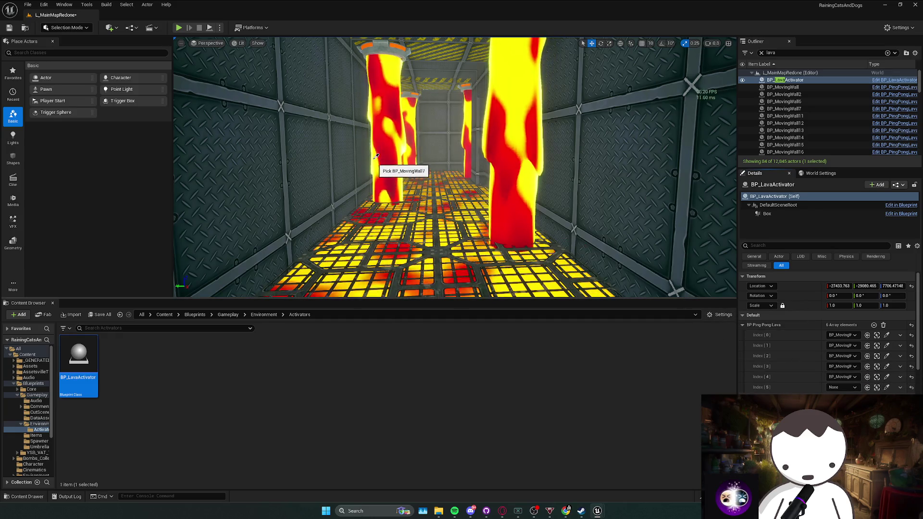
Add more slots and assign BP_MovingWall12 and BP_MovingWall16 further down the corridor
left_click(874, 325)
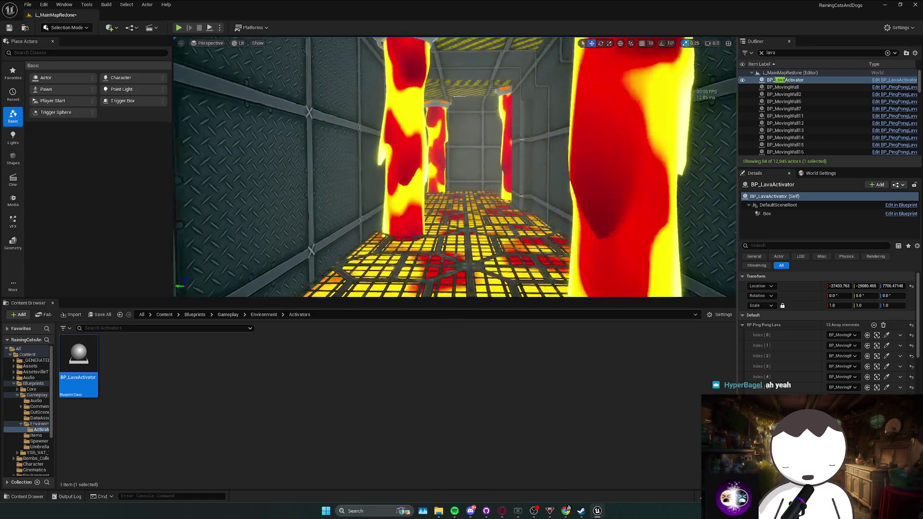
left_click(416, 216)
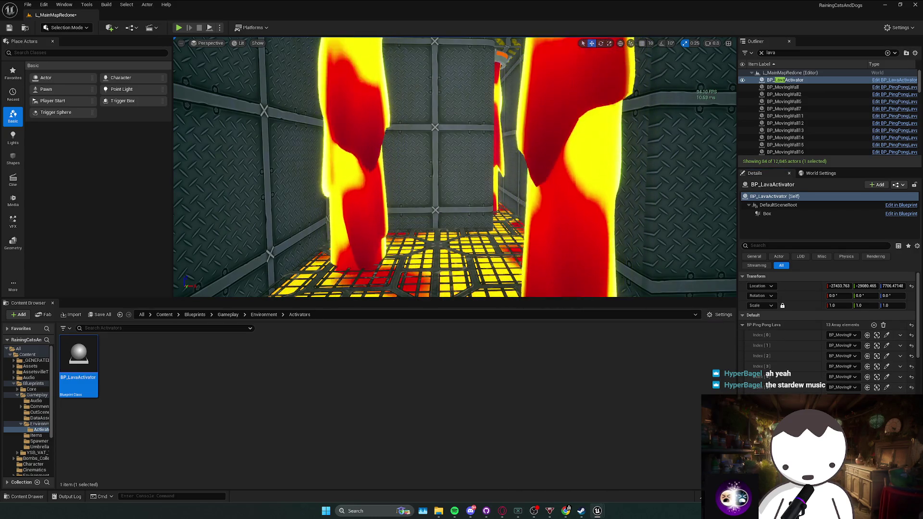
mouse_move(385, 221)
left_mouse_down()
mouse_move(336, 226)
mouse_move(387, 220)
left_mouse_up()
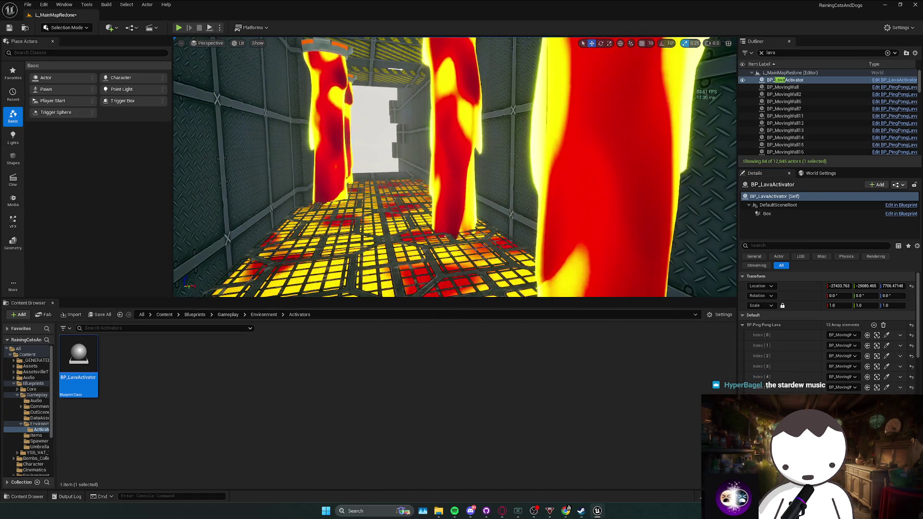
left_click(606, 216)
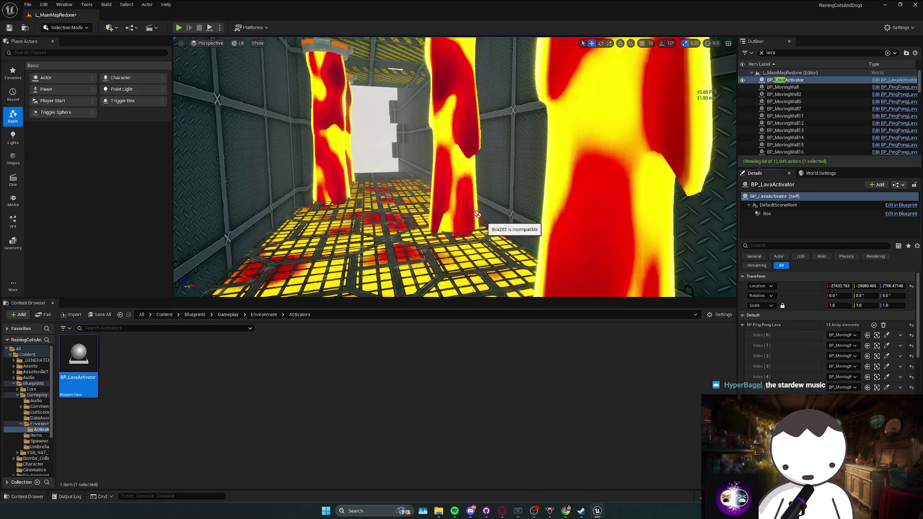
mouse_move(477, 214)
left_mouse_down()
mouse_move(389, 207)
mouse_move(401, 209)
left_mouse_up()
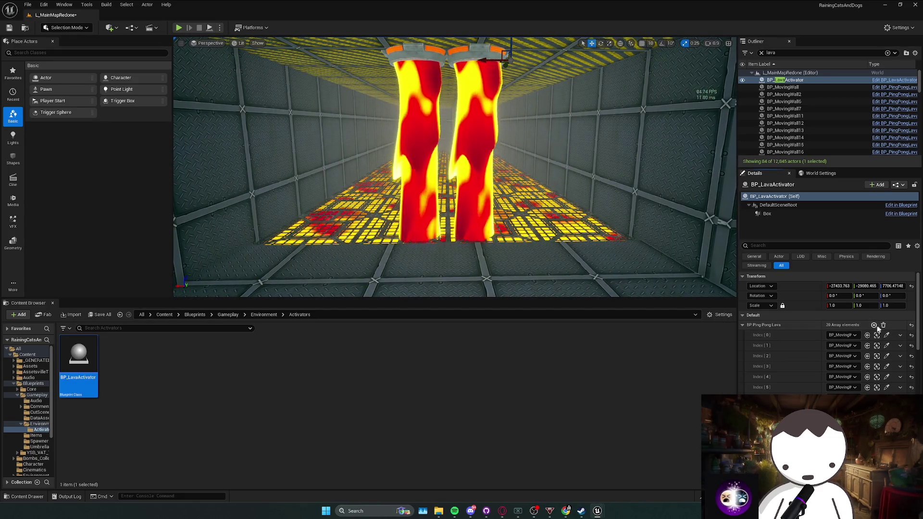
scroll(826, 332, "down", 5)
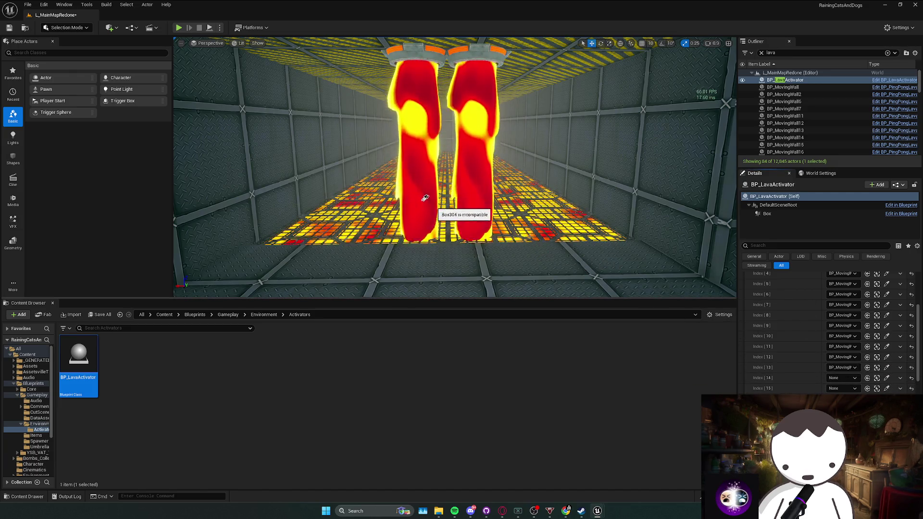
left_click(875, 388)
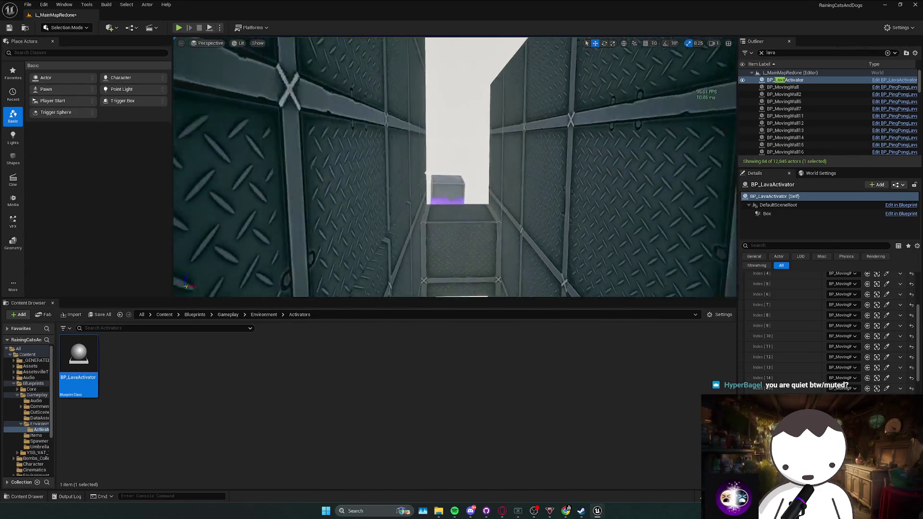
Fill Index 19 and 20 and the following slot with pillars, ending with BP_MovingWall37
scroll(829, 331, "down", 3)
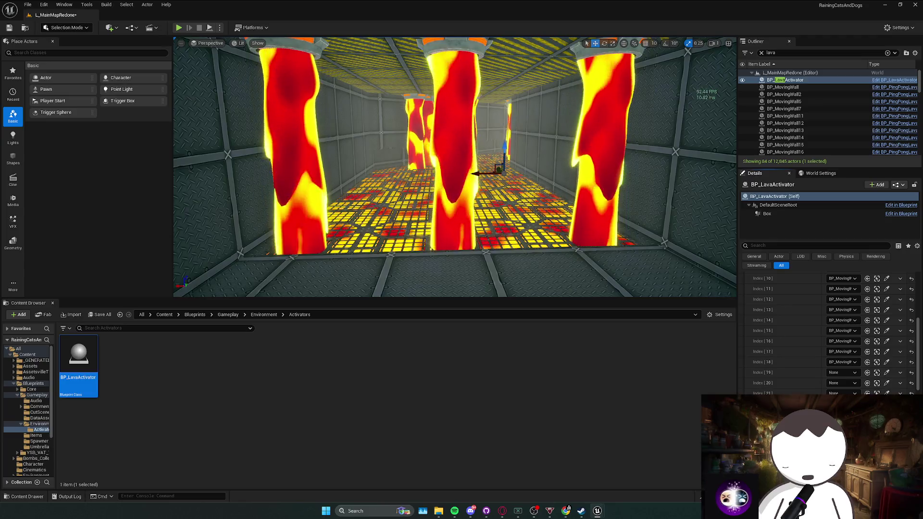
left_click(886, 372)
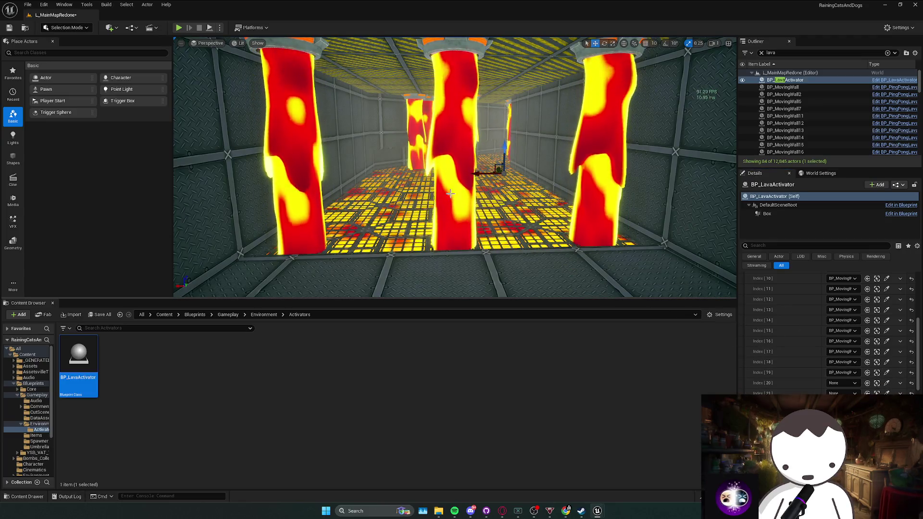
left_click(886, 384)
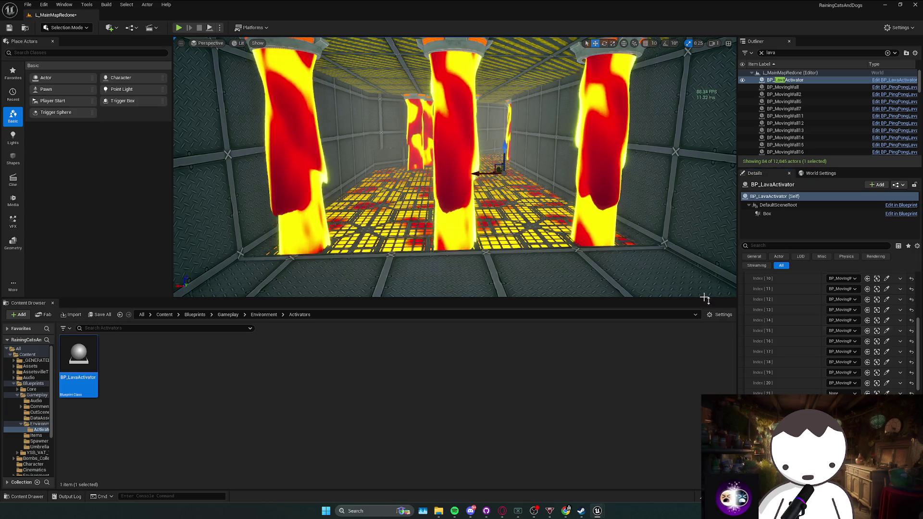
left_click(309, 200)
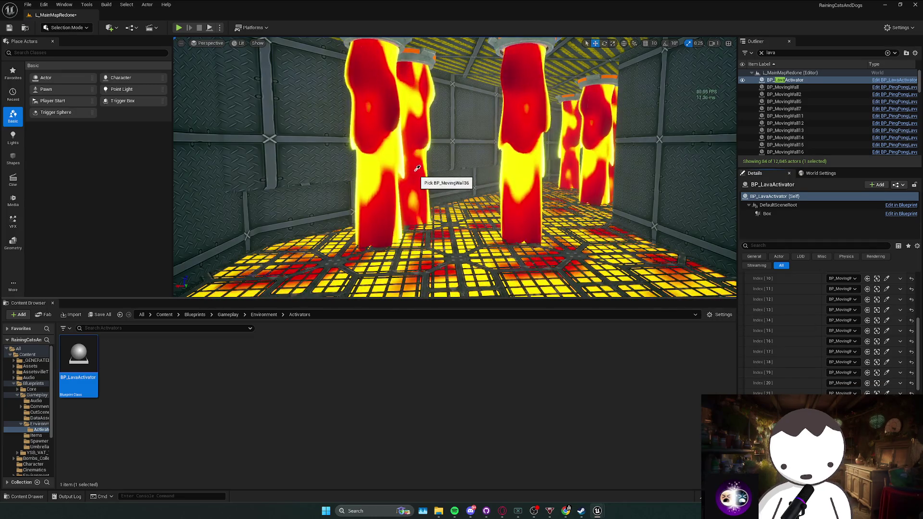
mouse_move(571, 224)
left_mouse_down()
mouse_move(307, 267)
mouse_move(317, 265)
left_mouse_up()
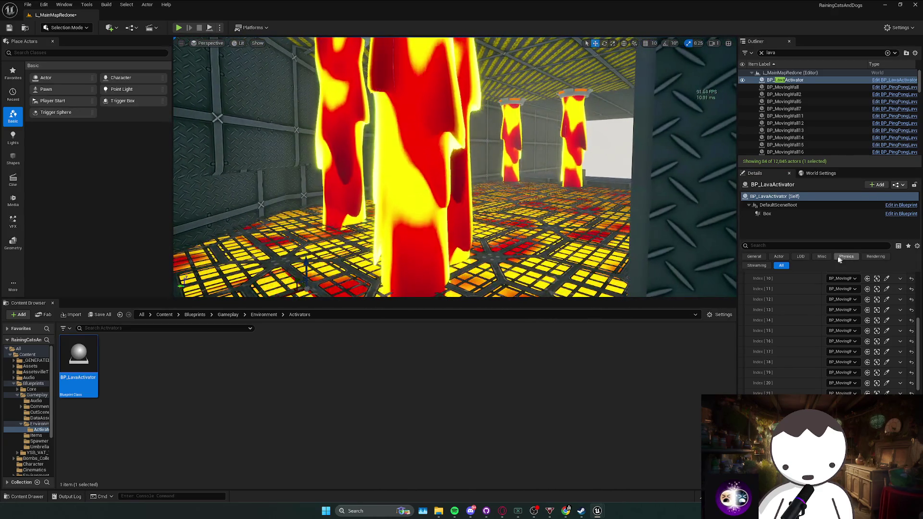
scroll(872, 298, "up", 5)
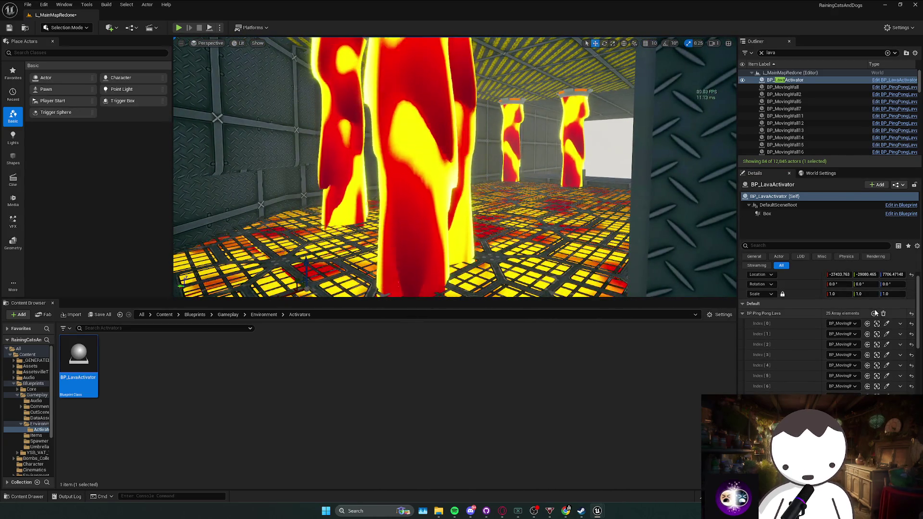
scroll(802, 326, "down", 4)
left_click(886, 392)
left_click(434, 216)
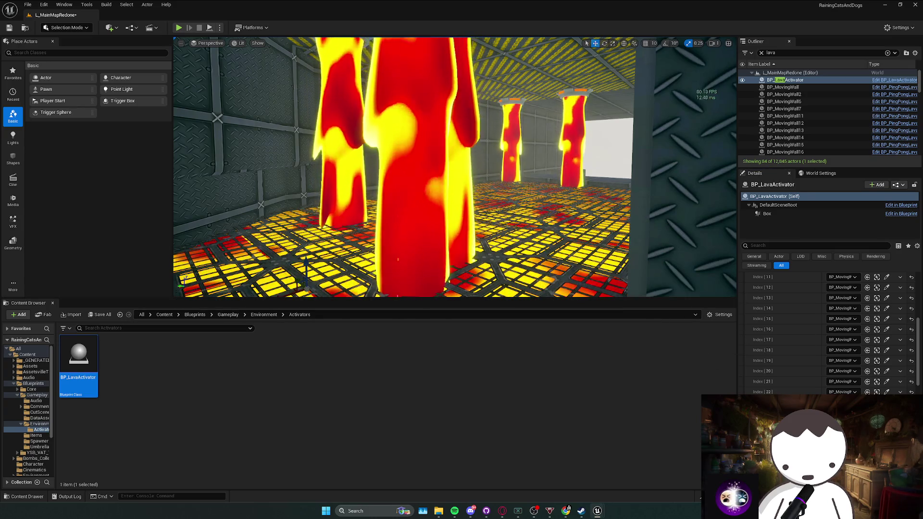
Move the view among the pillars and select the middle pillar to check its name
key("f")
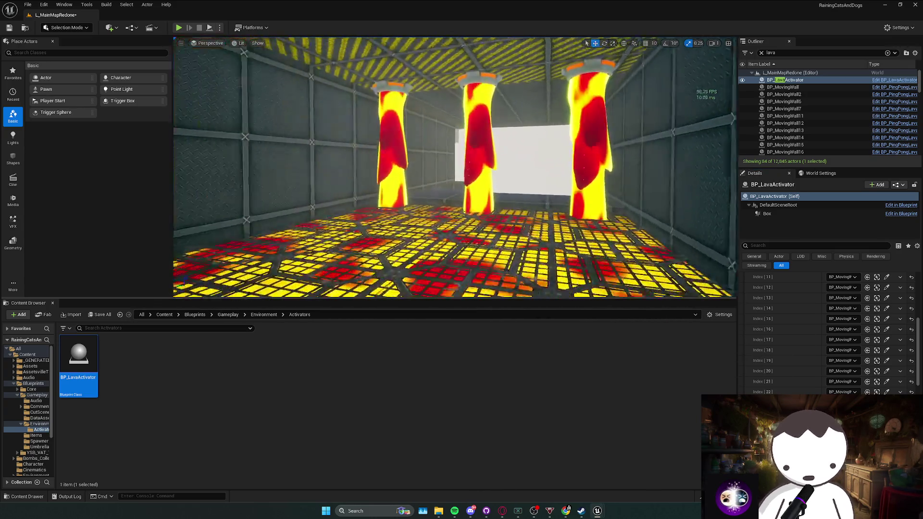
left_click_drag(78, 361, 669, 227)
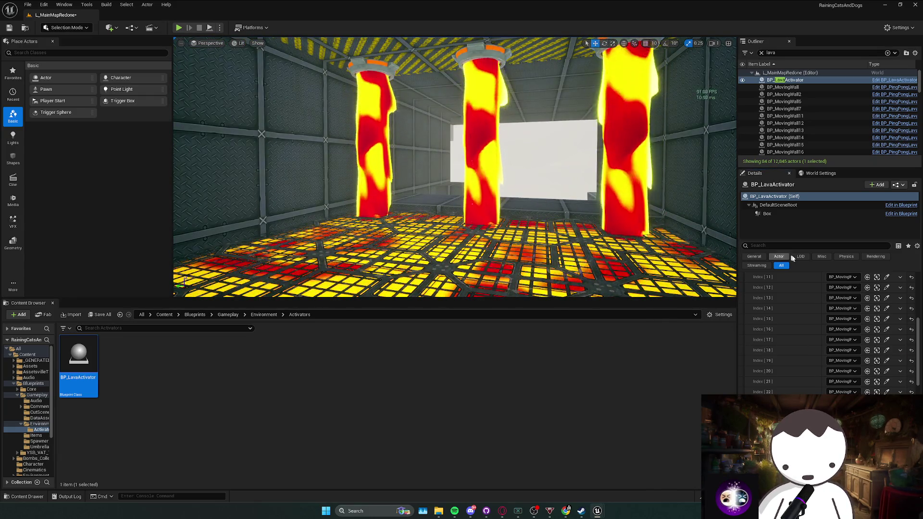
scroll(837, 304, "up", 5)
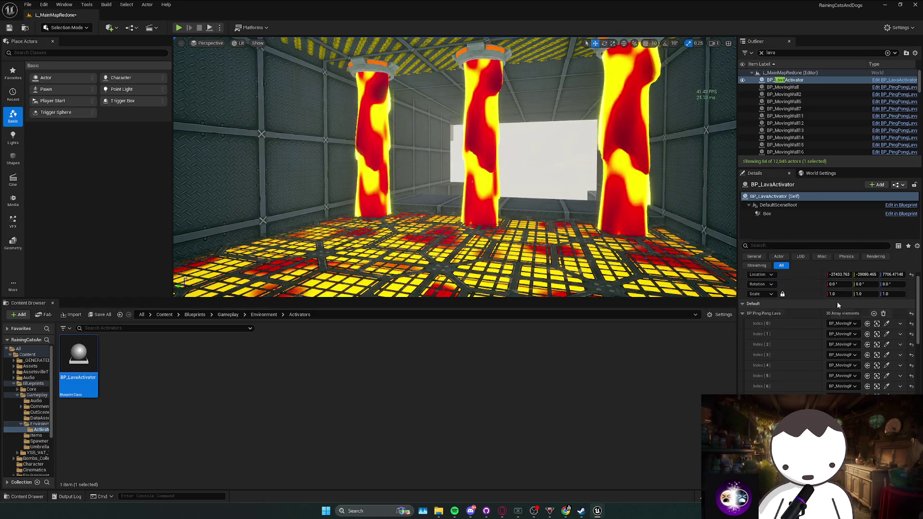
scroll(793, 332, "down", 5)
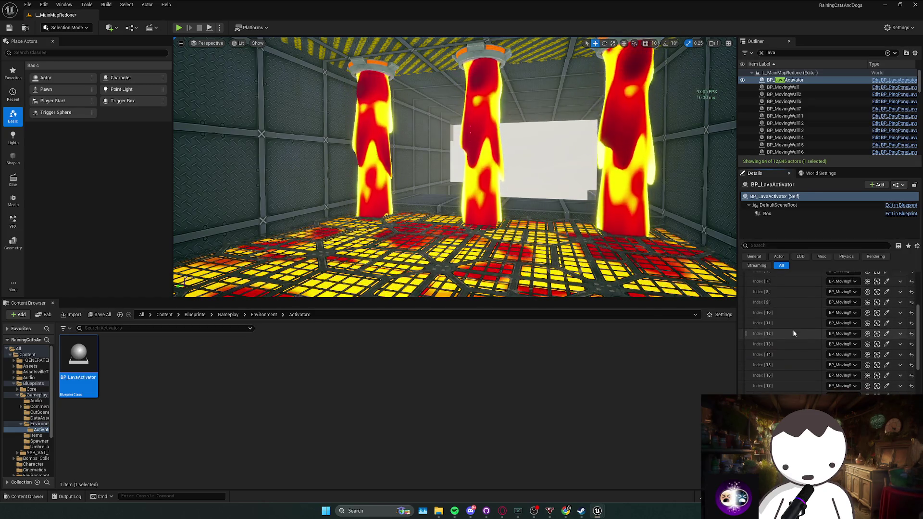
scroll(793, 333, "down", 5)
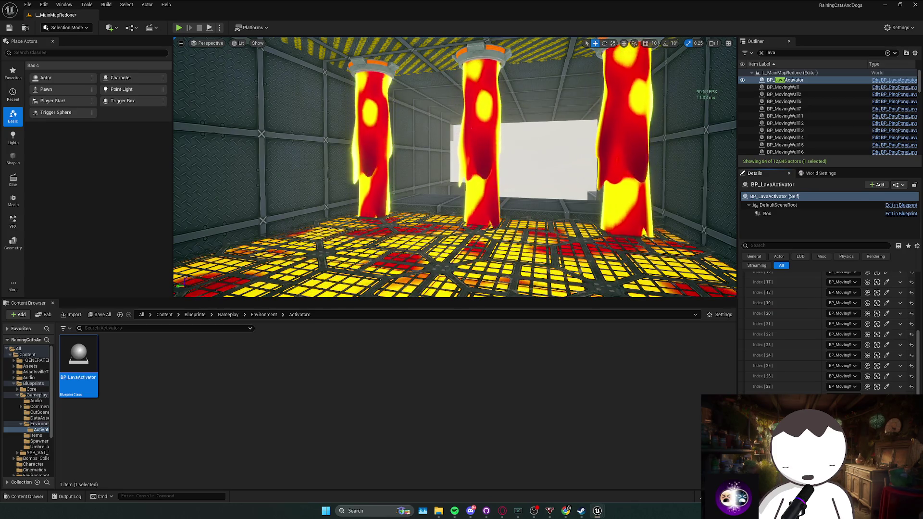
left_click(488, 146)
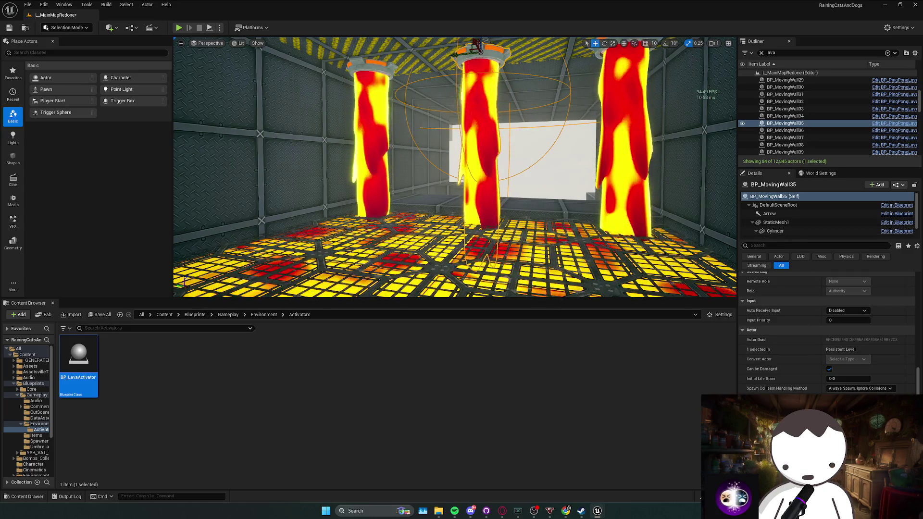
Reselect the BP_LavaActivator trigger in the Outliner to resume filling its pillar array
left_click_drag(621, 213, 709, 153)
scroll(803, 121, "up", 5)
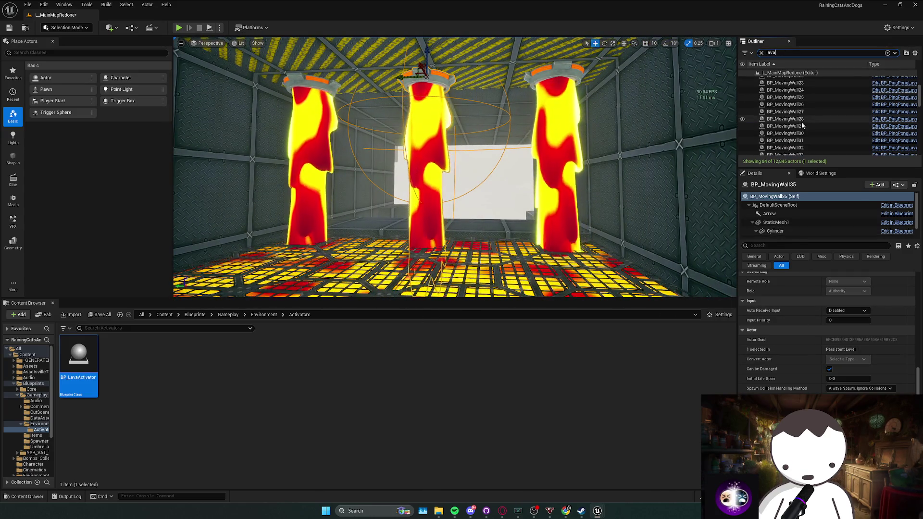
left_click(797, 81)
scroll(811, 342, "down", 3)
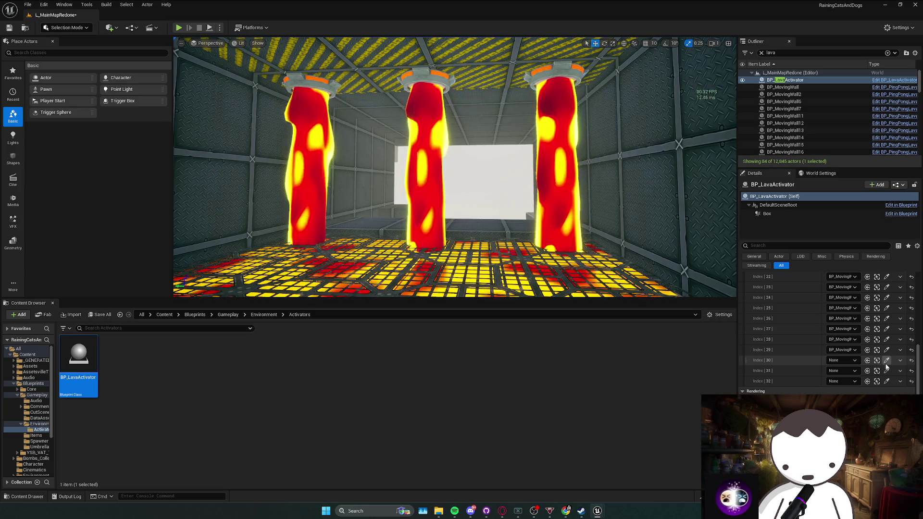
Fly around the lava room, check a far pillar's name, then undo back to BP_LavaActivator
scroll(455, 167, "up", 2)
scroll(454, 167, "down", 10)
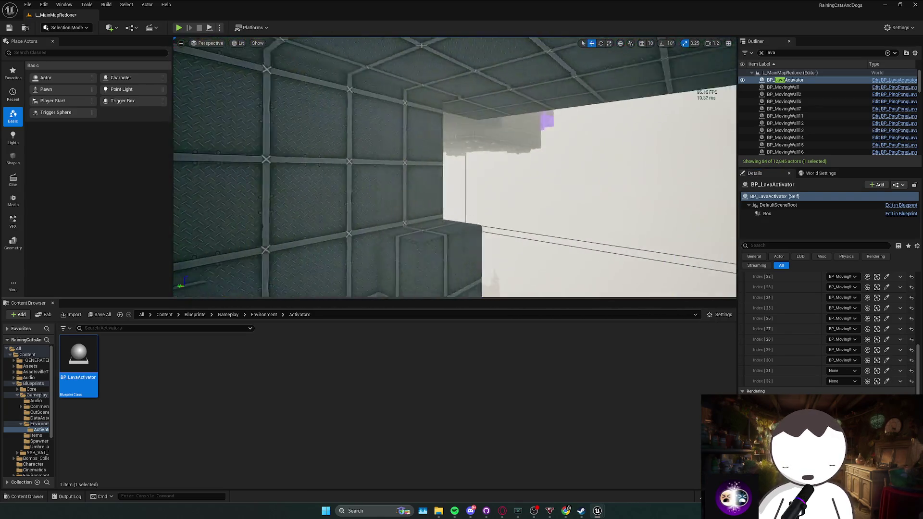
mouse_move(454, 167)
left_mouse_down()
mouse_move(509, 173)
mouse_move(468, 171)
left_mouse_up()
scroll(455, 167, "up", 10)
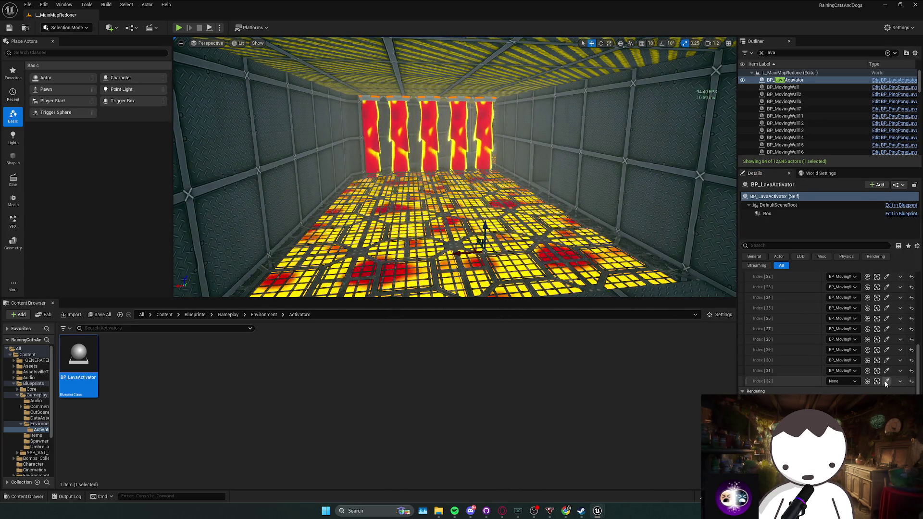
scroll(818, 282, "up", 10)
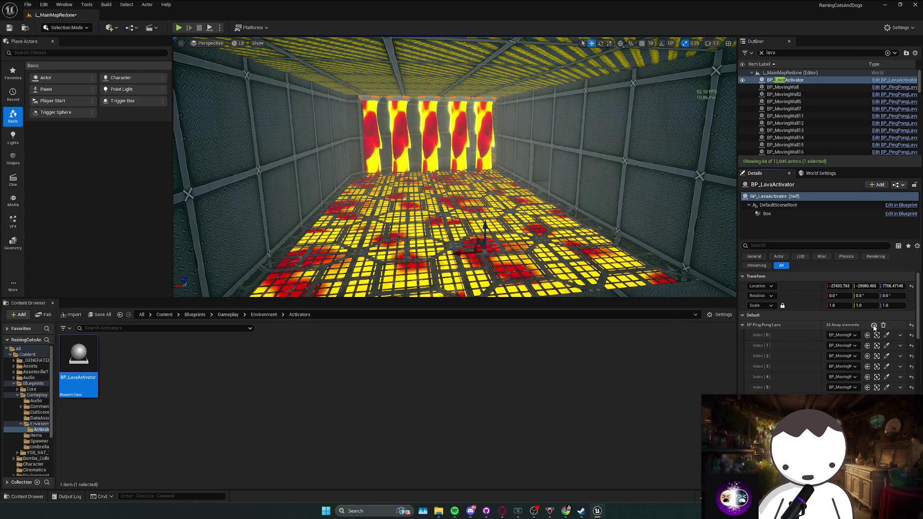
scroll(789, 340, "down", 10)
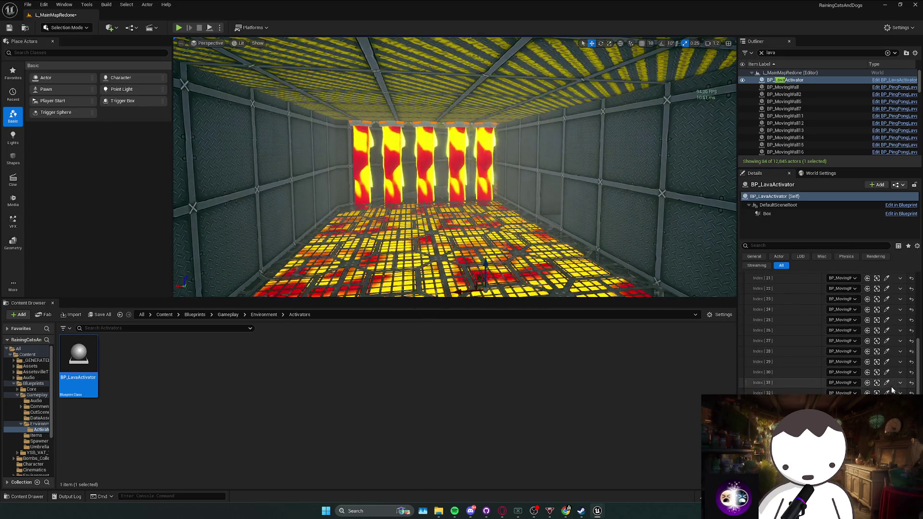
left_click(487, 166)
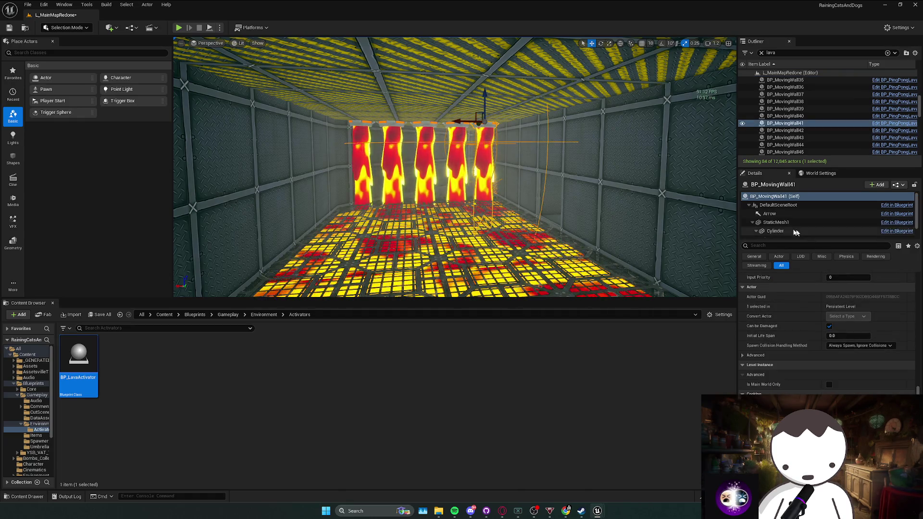
key("ctrl+z")
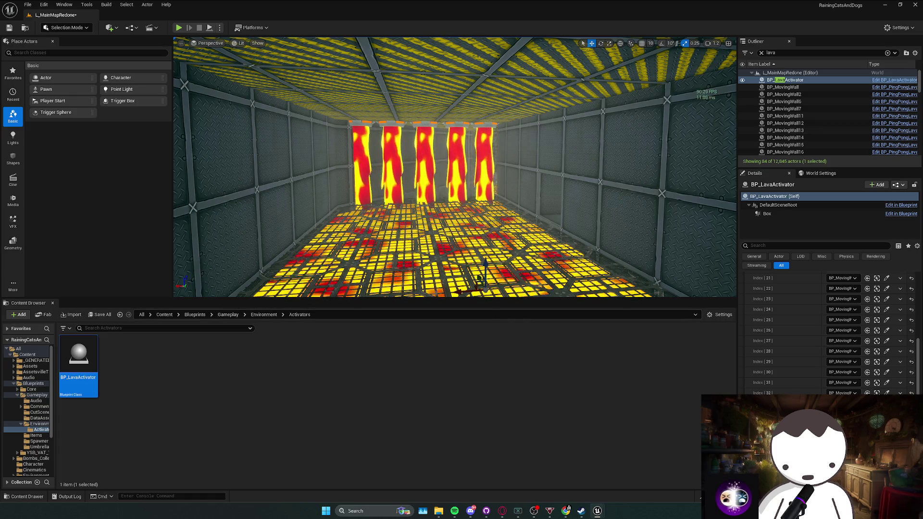
Reposition the viewport for a new angle on the far pillar row
mouse_move(363, 178)
left_mouse_down()
mouse_move(363, 144)
mouse_move(336, 144)
mouse_move(377, 182)
mouse_move(376, 173)
left_mouse_up()
scroll(812, 328, "up", 7)
scroll(821, 328, "up", 2)
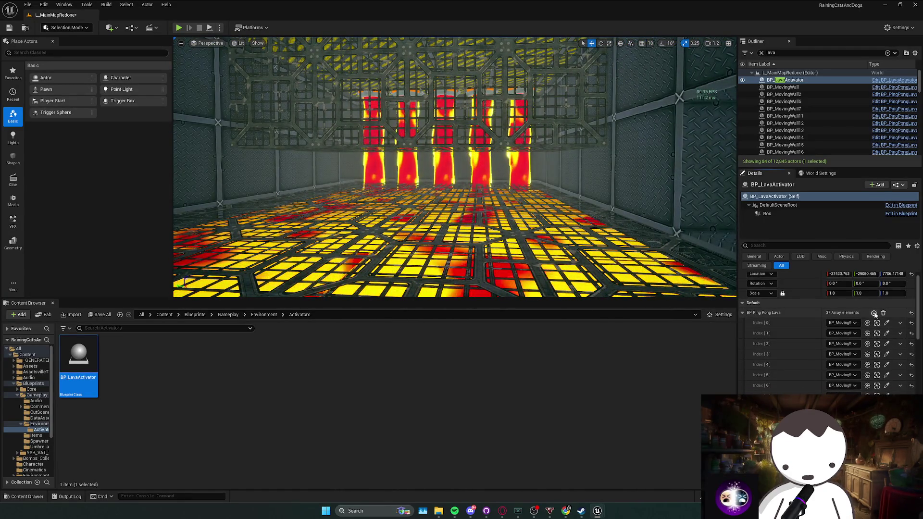
scroll(811, 332, "down", 9)
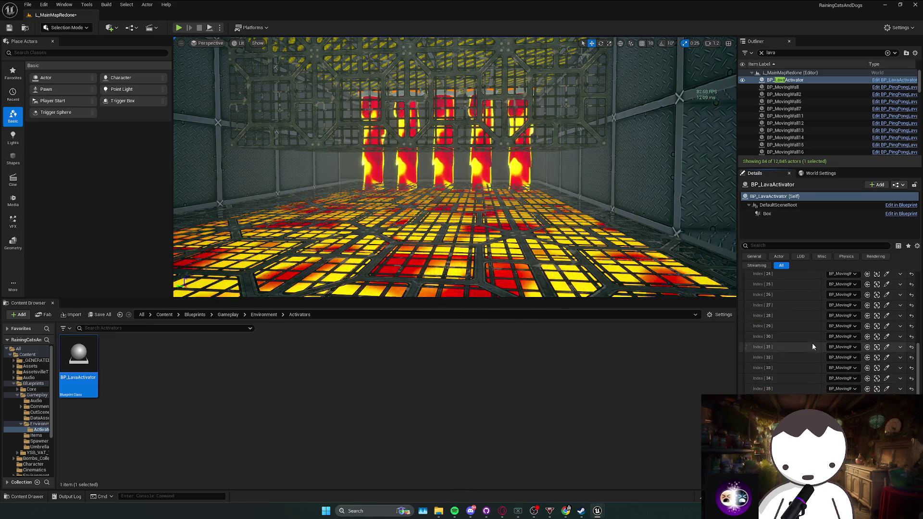
left_click_drag(812, 342, 579, 198)
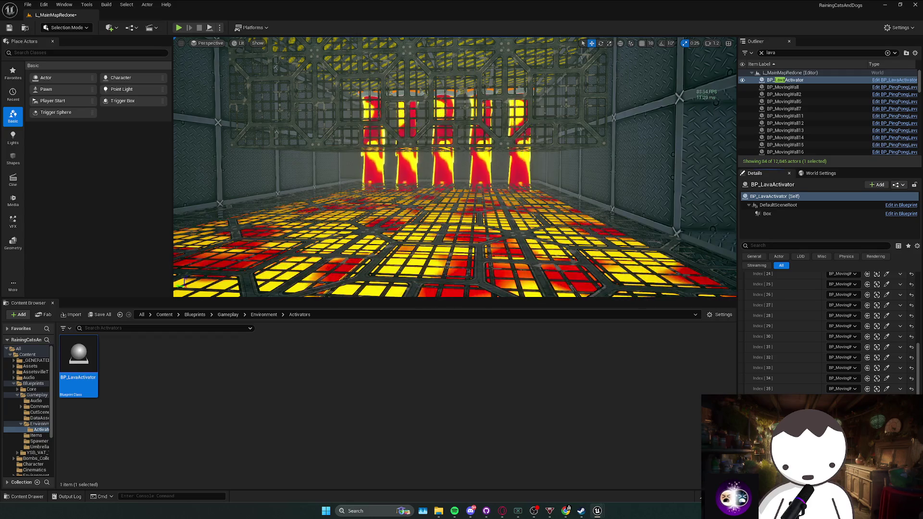
right_click(373, 162)
Fly forward through the lava room and add another slot to the Ping Pong Lava list
key("w")
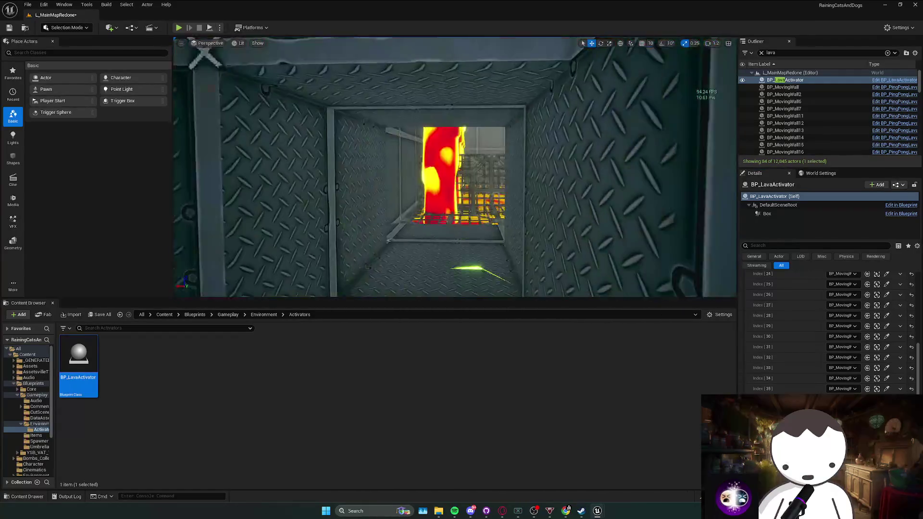
scroll(455, 167, "down", 2)
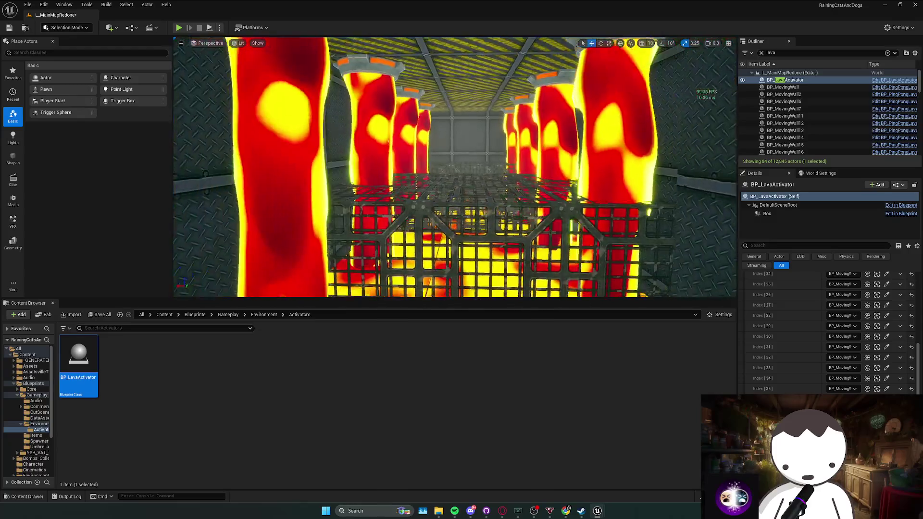
scroll(791, 317, "up", 10)
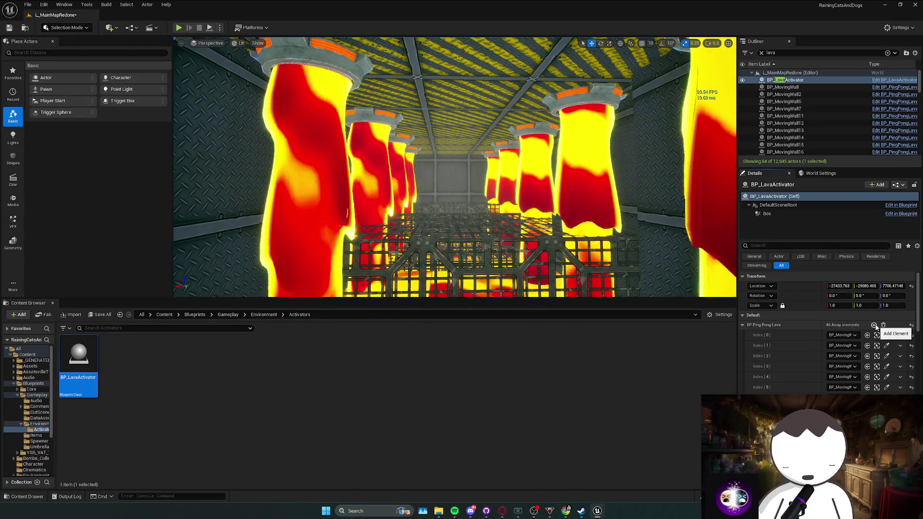
scroll(772, 362, "down", 10)
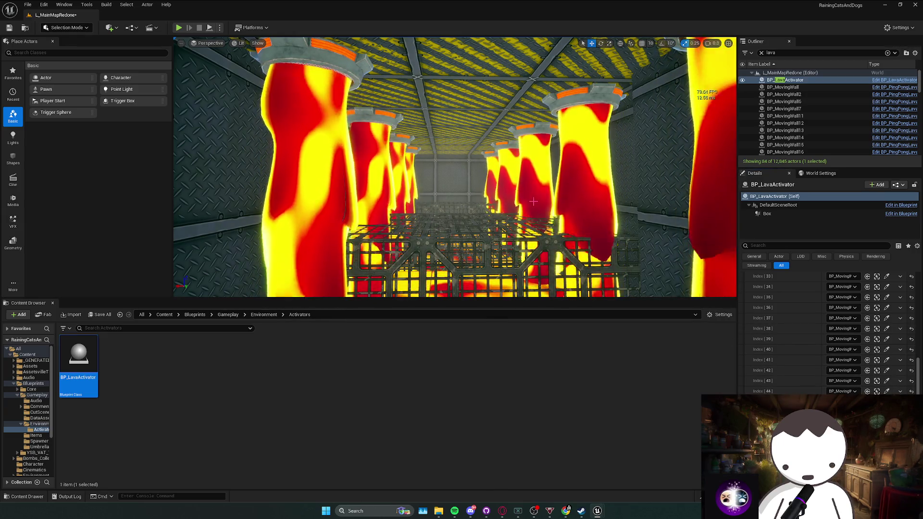
scroll(533, 201, "up", 5)
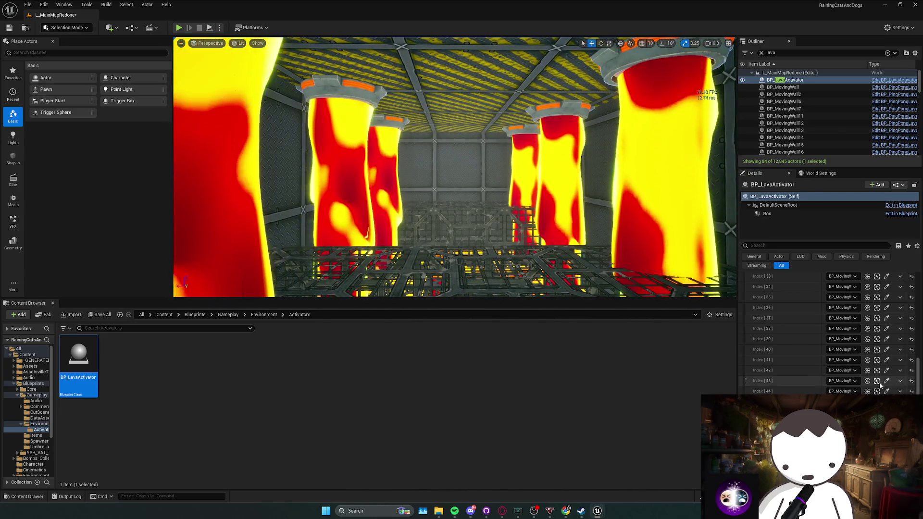
scroll(879, 375, "up", 15)
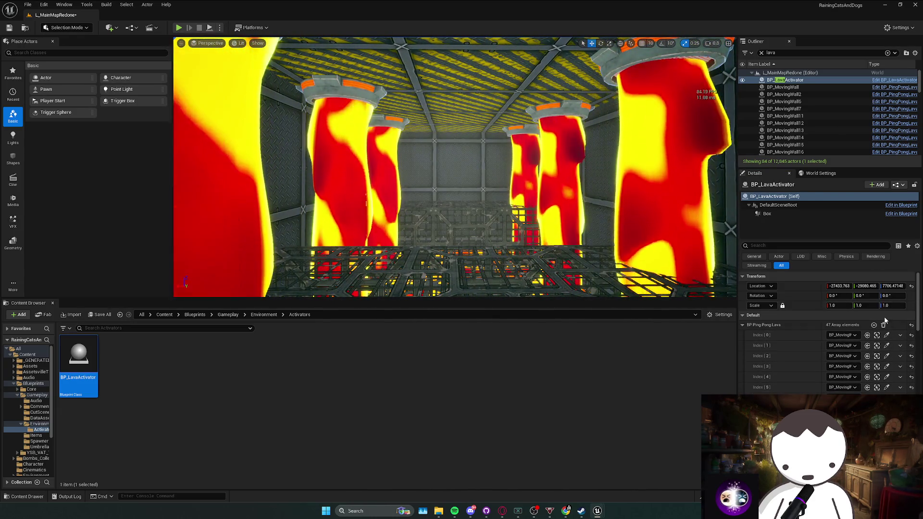
left_click(873, 325)
scroll(874, 351, "down", 15)
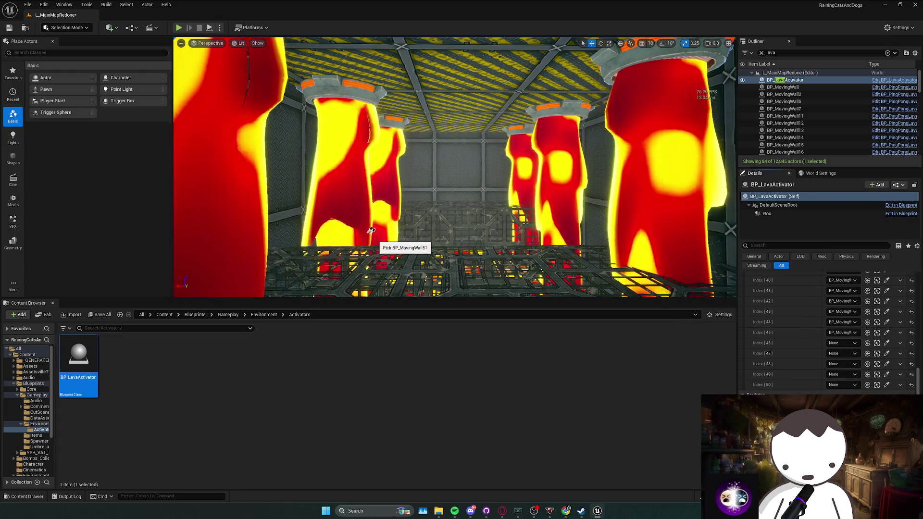
Assign three corridor lava pillars to entries 47, 48 and 49 with the eyedropper
left_click(886, 353)
left_click(562, 210)
left_click(885, 363)
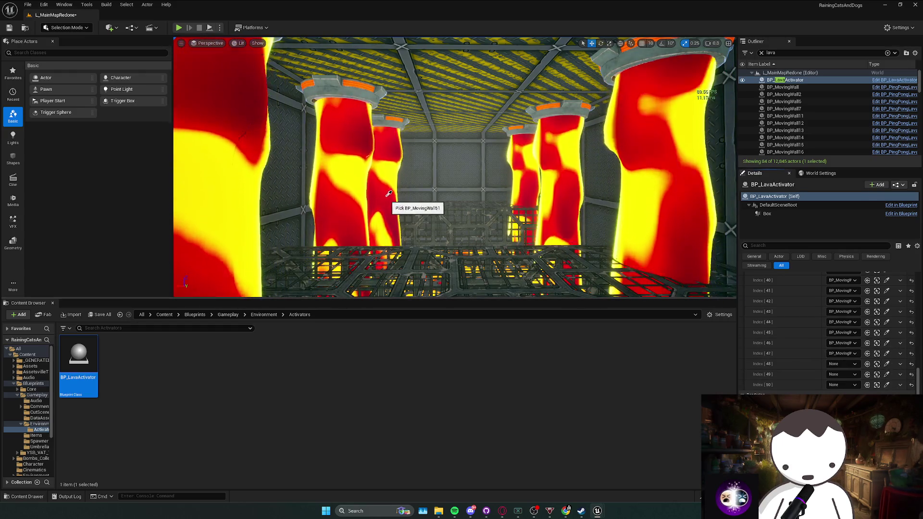
left_click(643, 280)
left_click(885, 374)
left_click(673, 283)
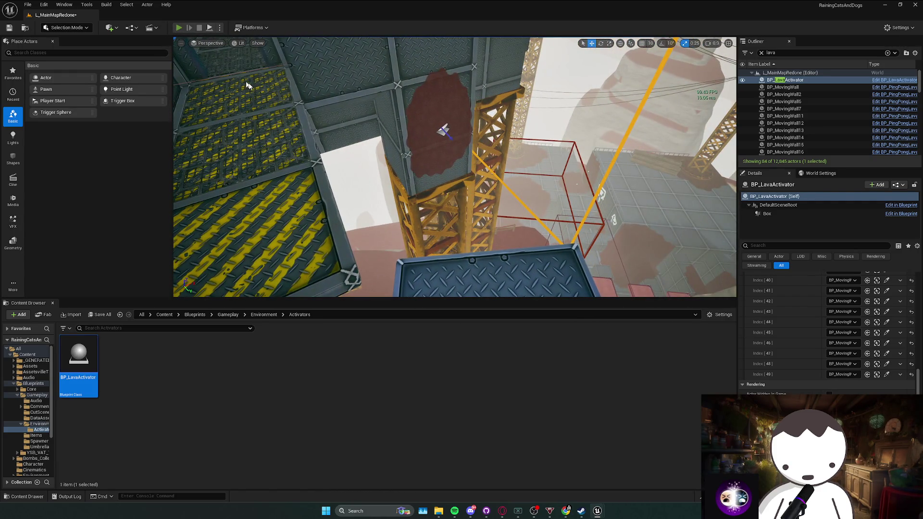
key("alt+p")
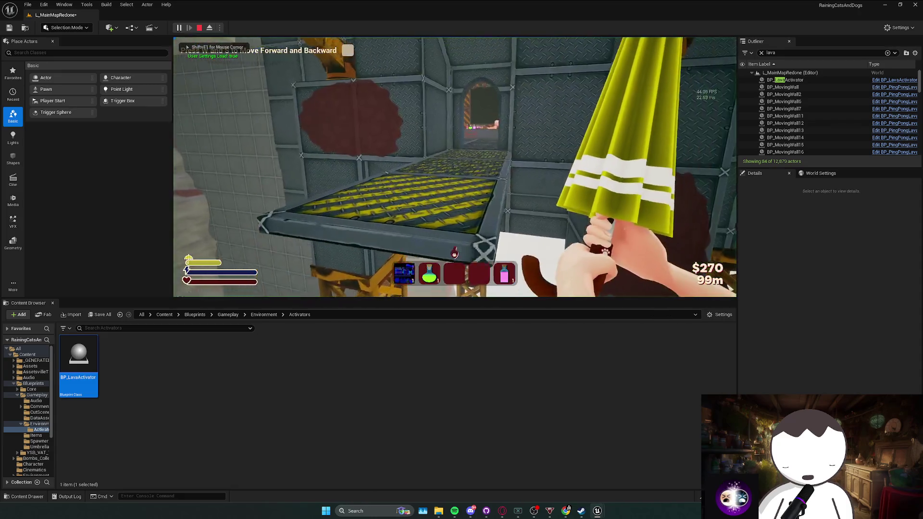
key("w")
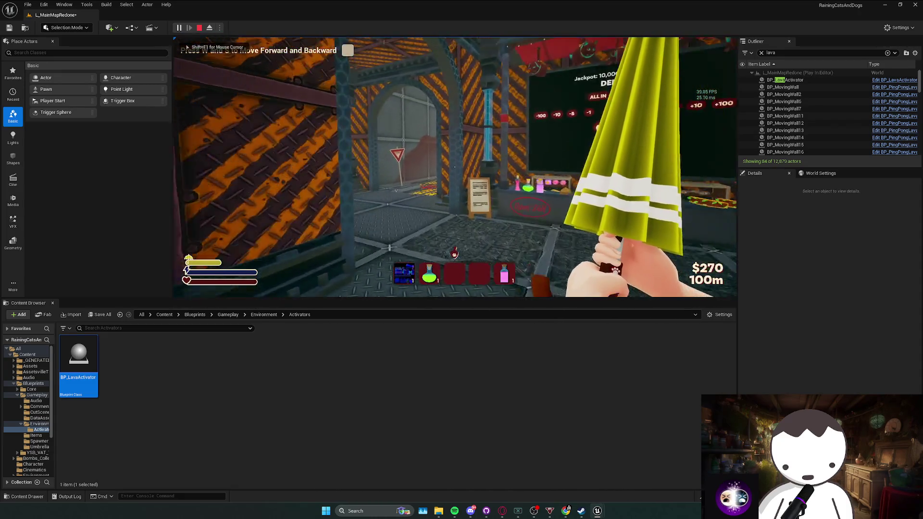
key("w")
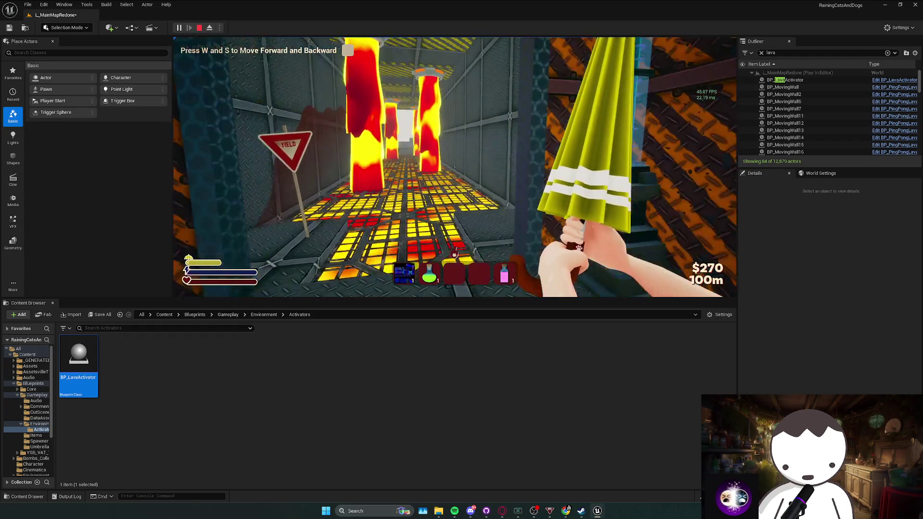
key("w")
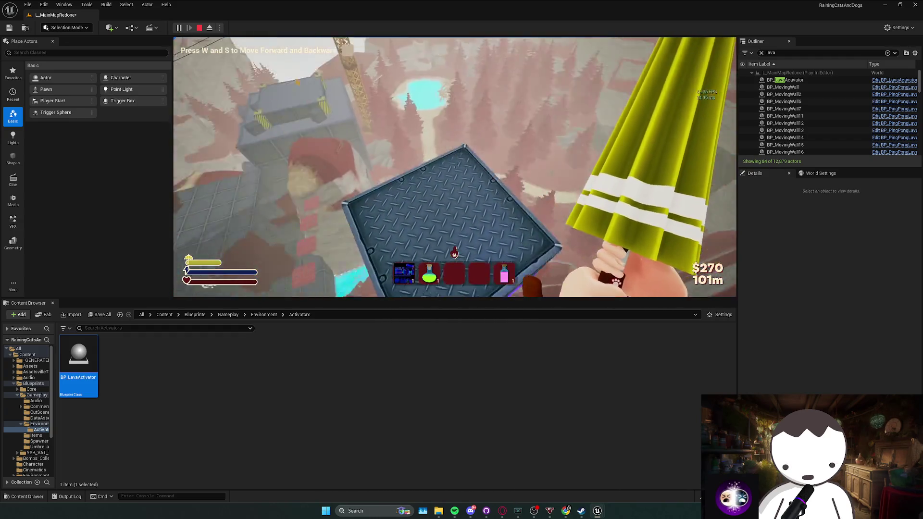
key("w")
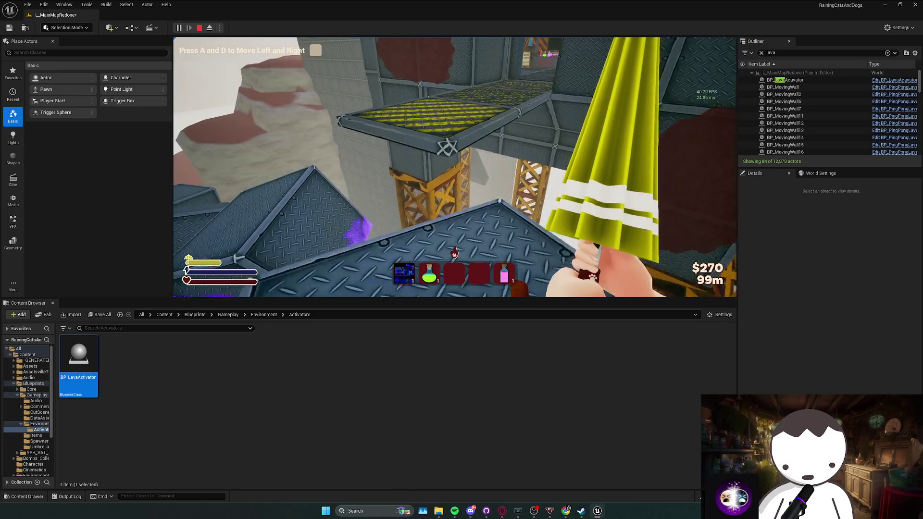
key("a")
key("d")
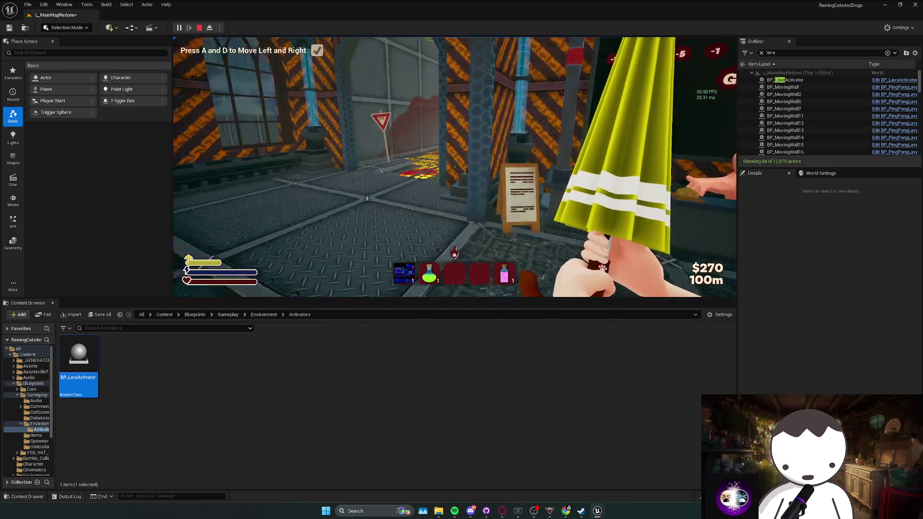
key("w")
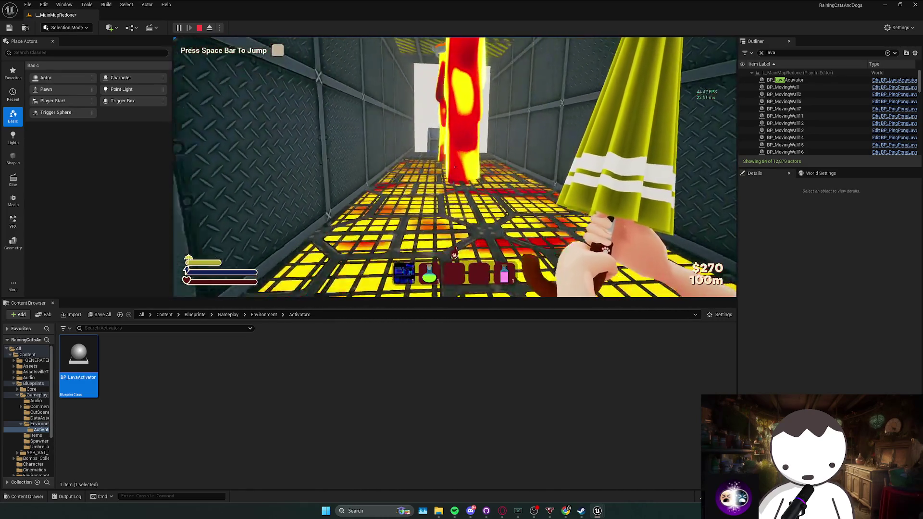
key("w")
key("space")
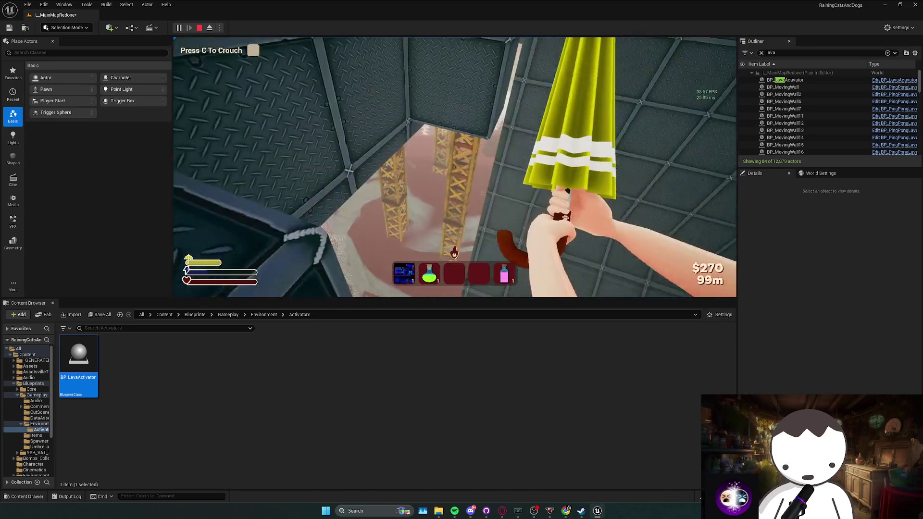
key("t")
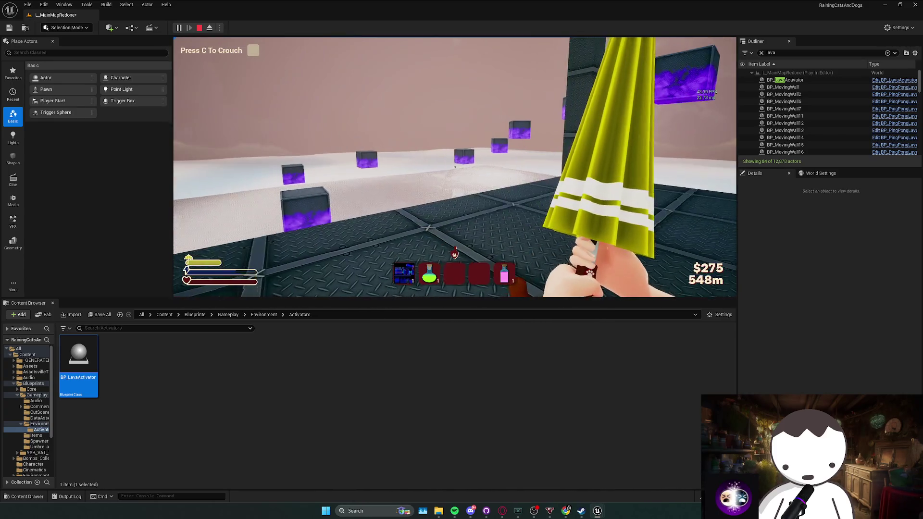
key("Escape")
key("f")
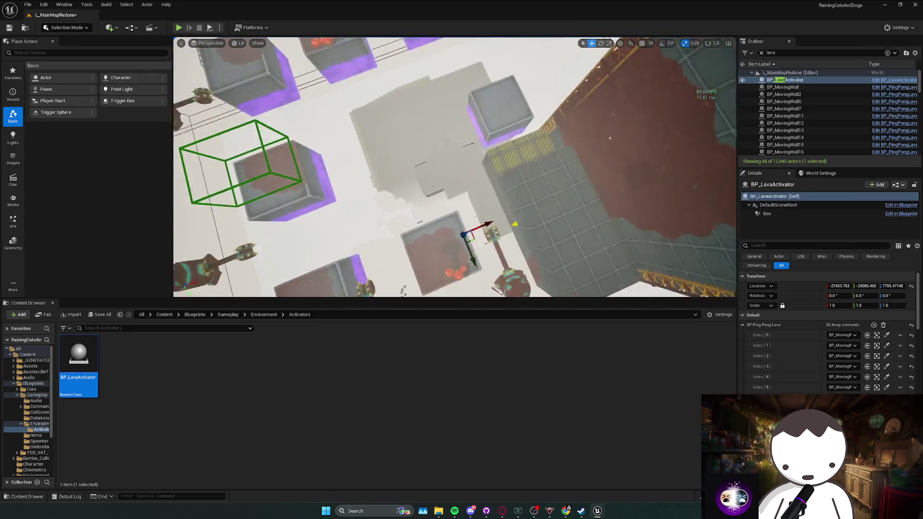
scroll(454, 166, "down", 2)
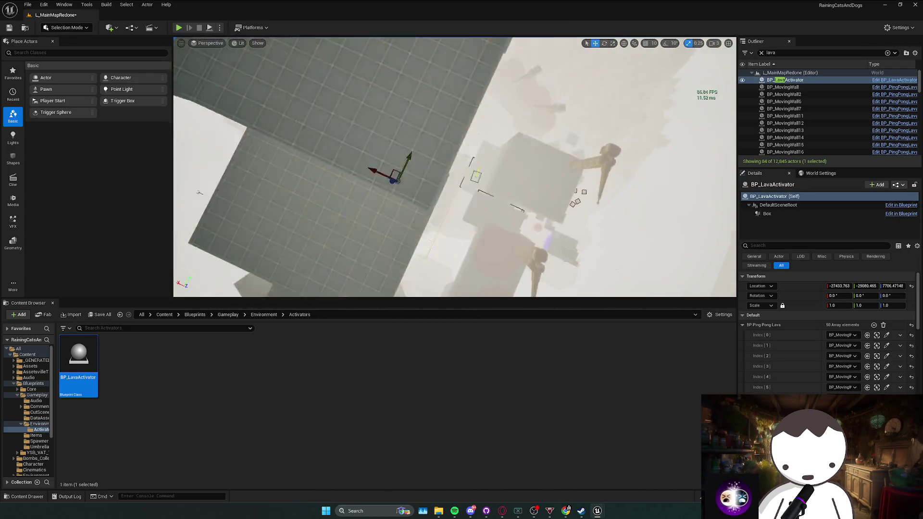
scroll(307, 190, "down", 3)
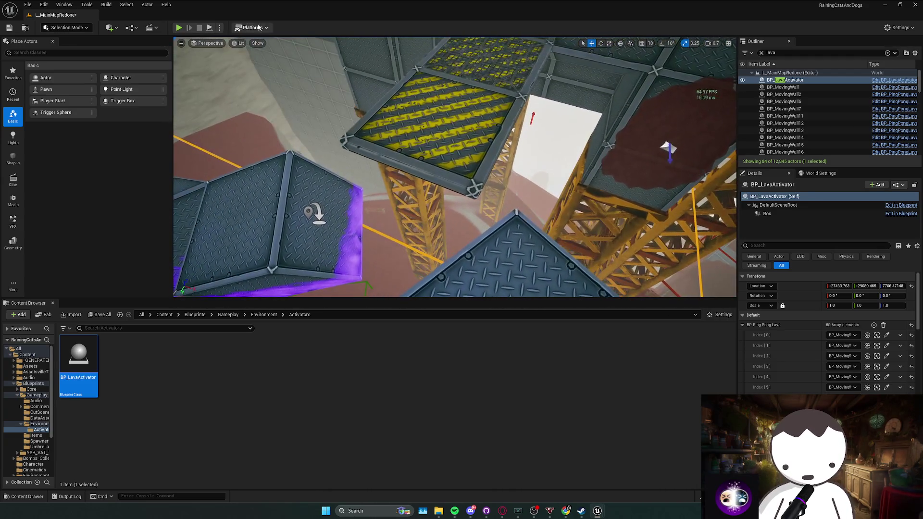
key("alt+p")
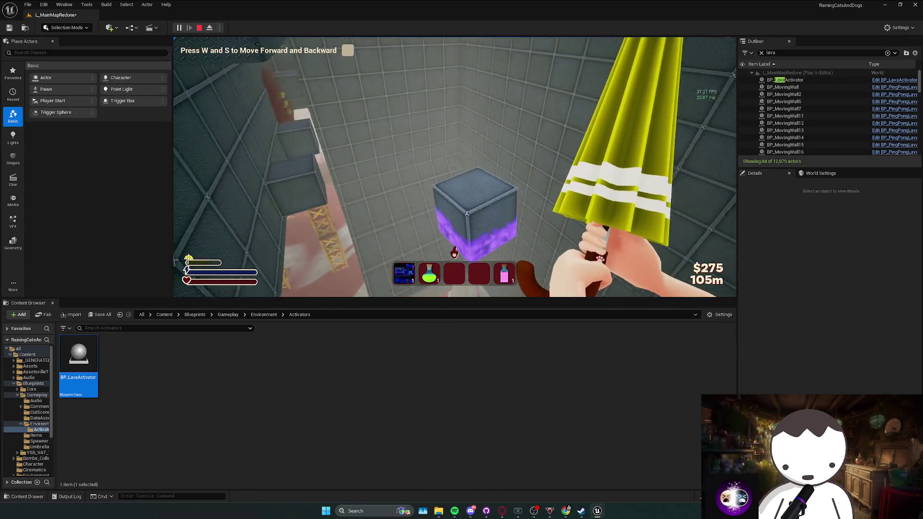
key("w")
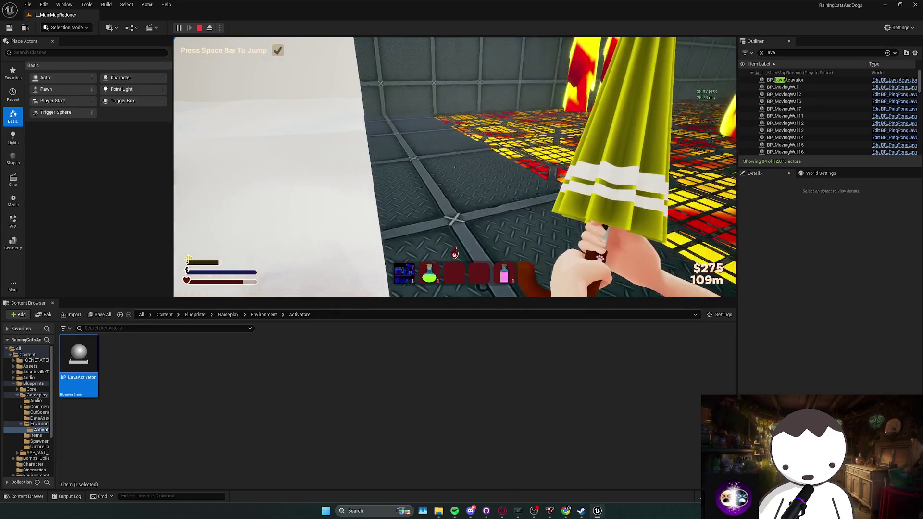
key("c")
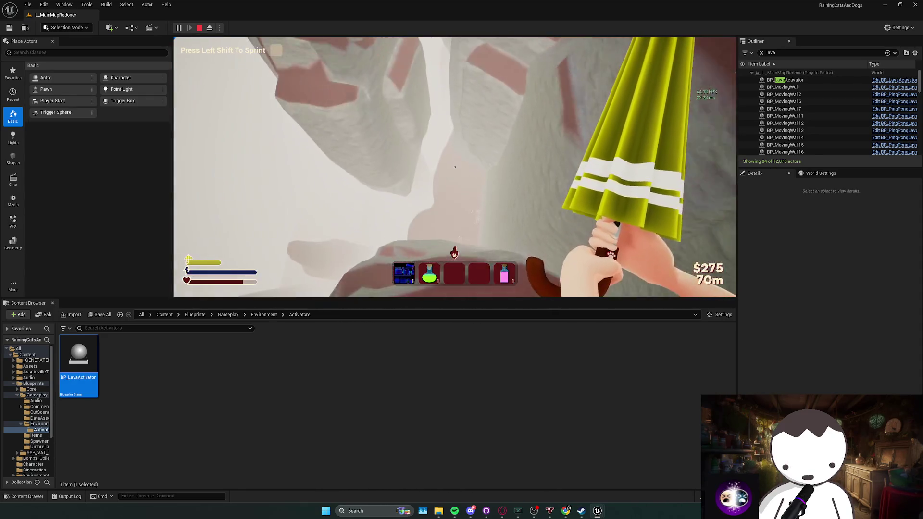
key("Escape")
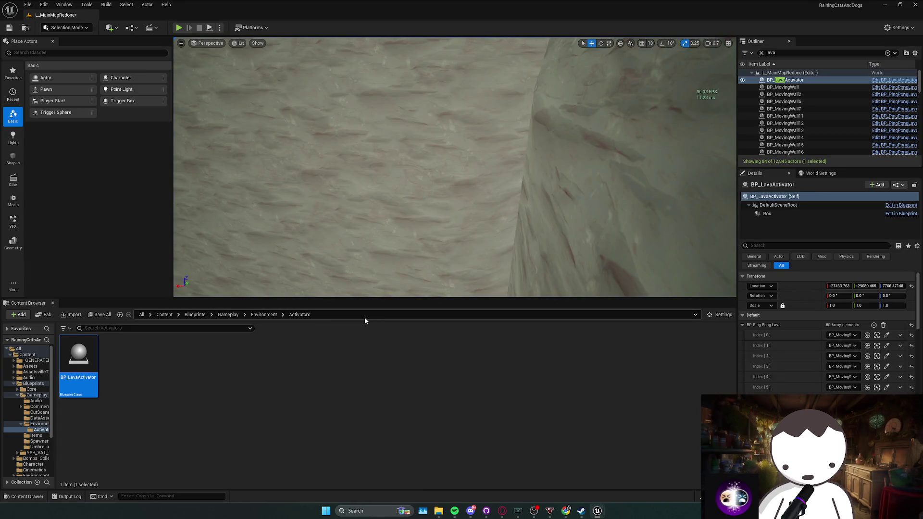
mouse_move(530, 517)
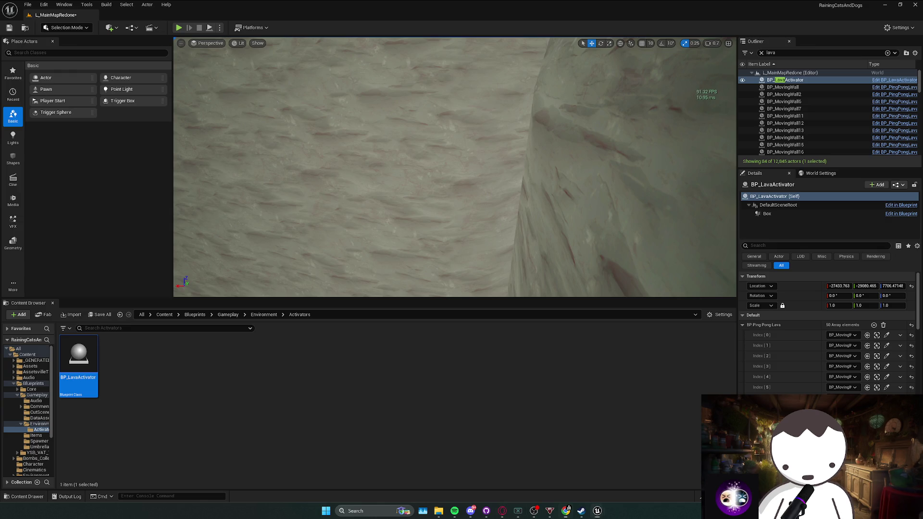
key("alt+Tab")
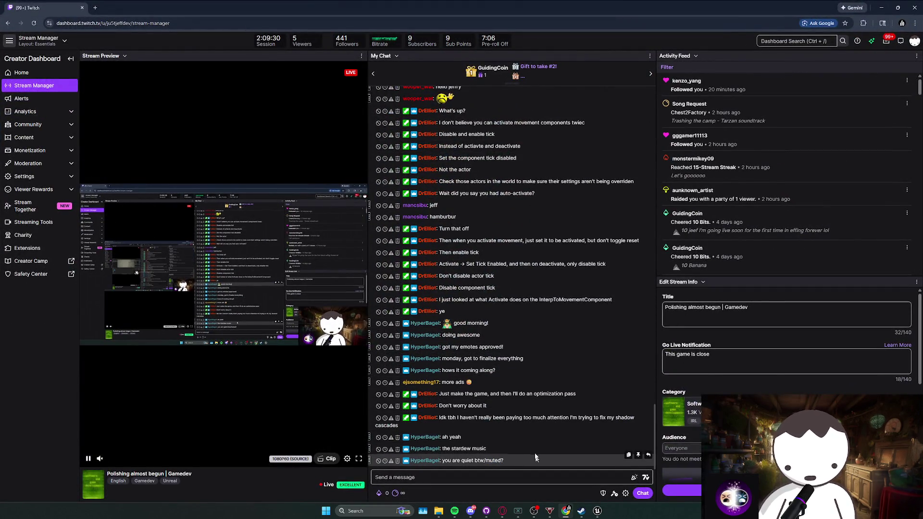
key("alt+Tab")
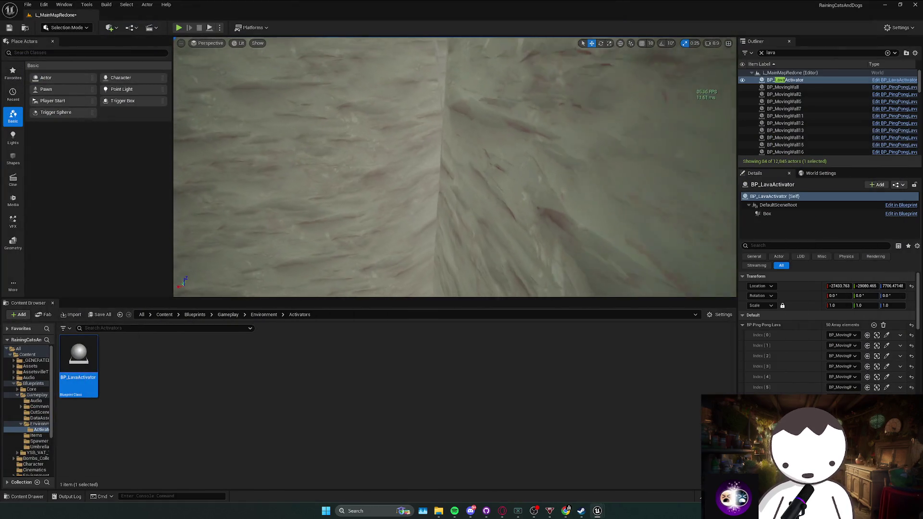
Move the viewport over the level to the lava activator and launch a Play test
scroll(454, 167, "up", 3)
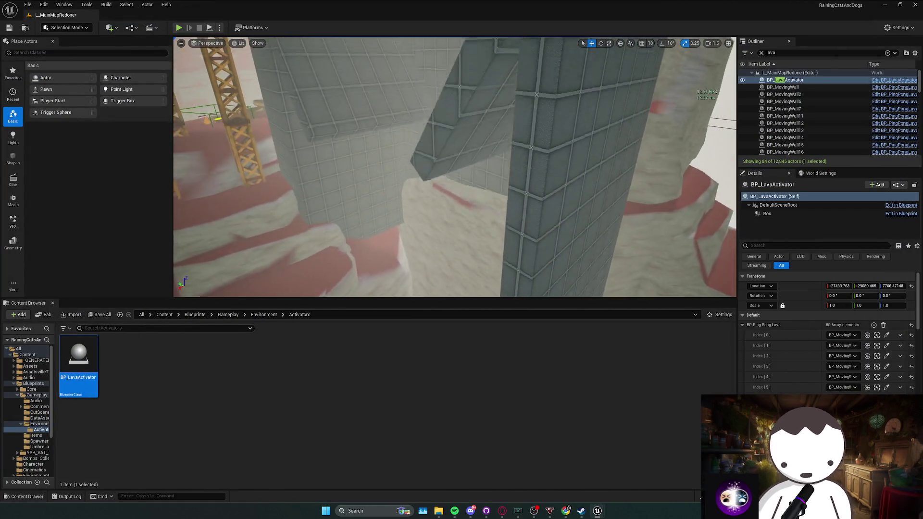
scroll(455, 167, "up", 1)
scroll(454, 167, "down", 1)
scroll(455, 167, "up", 1)
scroll(455, 166, "down", 4)
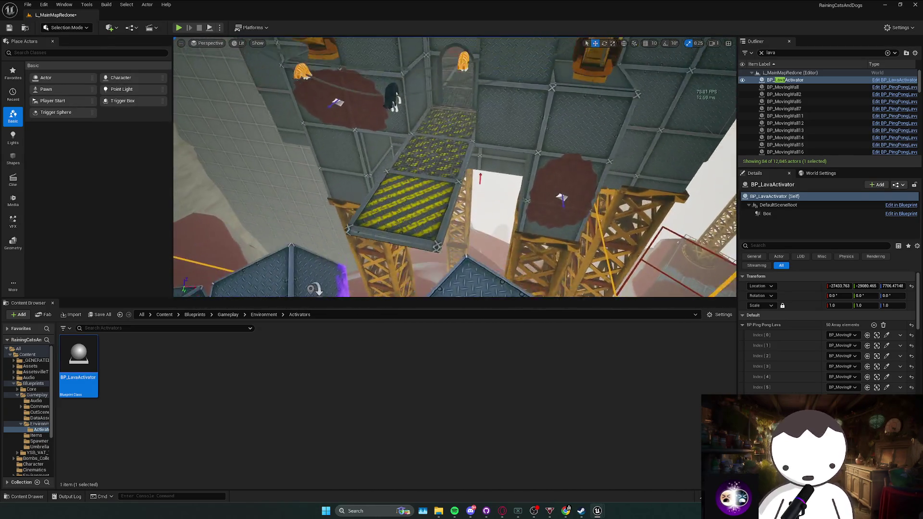
left_click(179, 28)
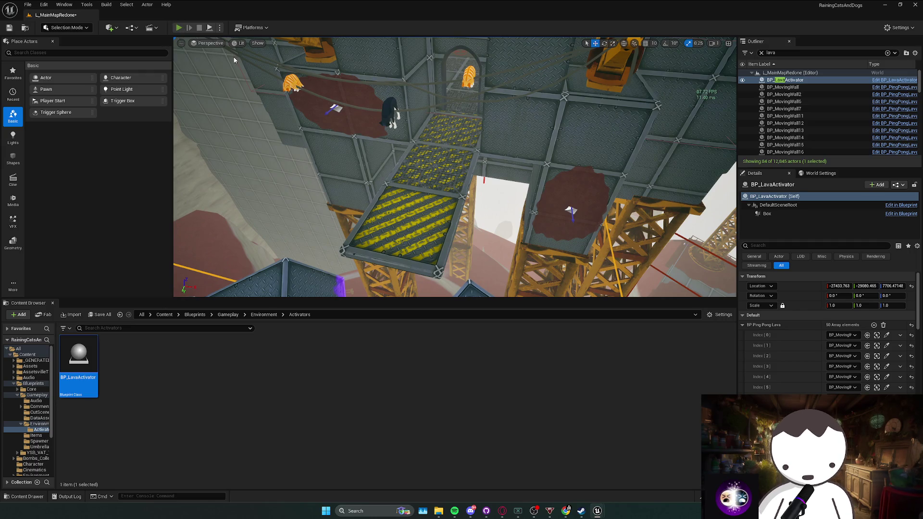
Walk toward the lava-pillar corridor, jump onto the metal block, and stop the play-test
key("w")
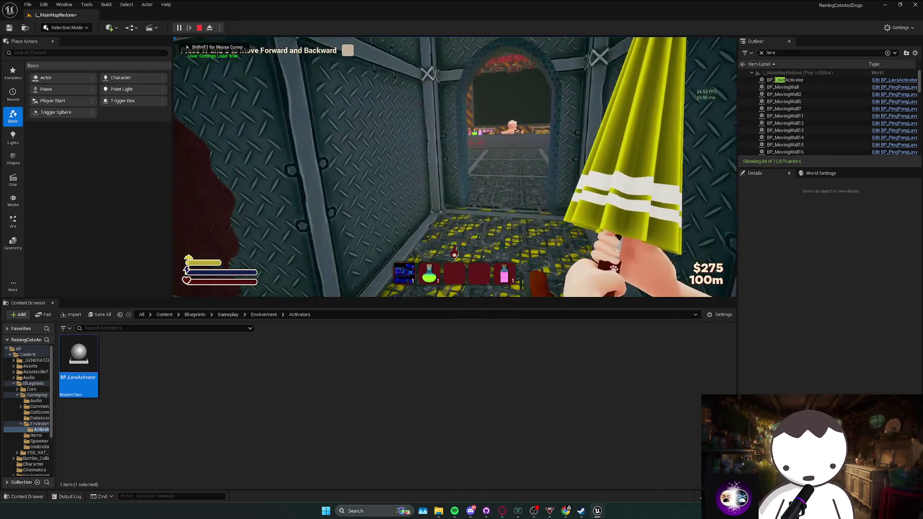
key("w")
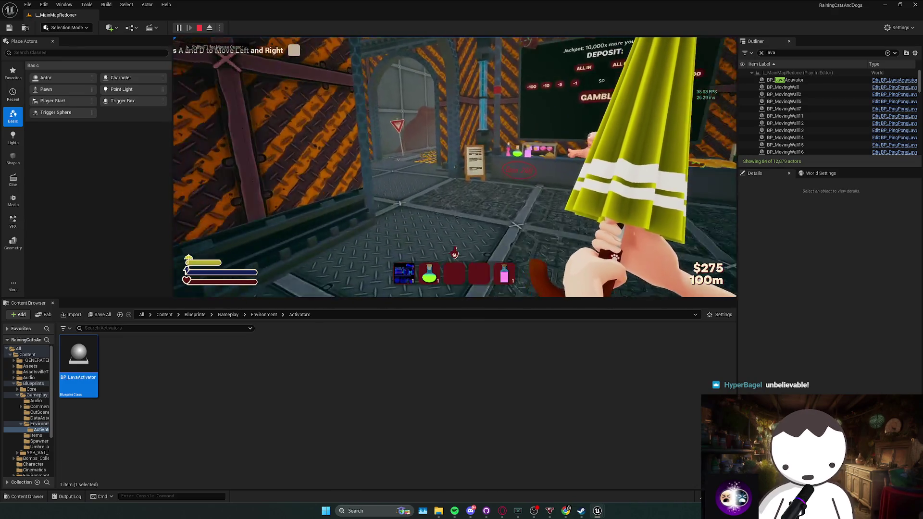
key("w")
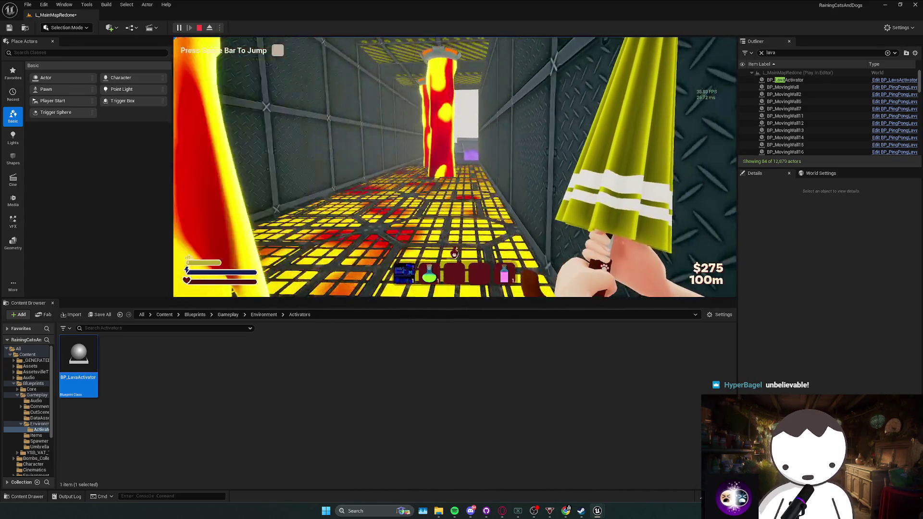
key("space")
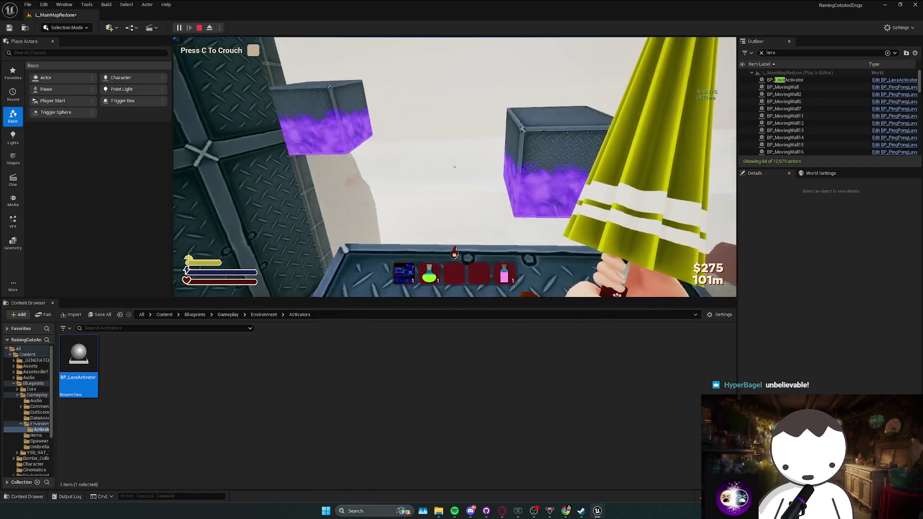
key("Escape")
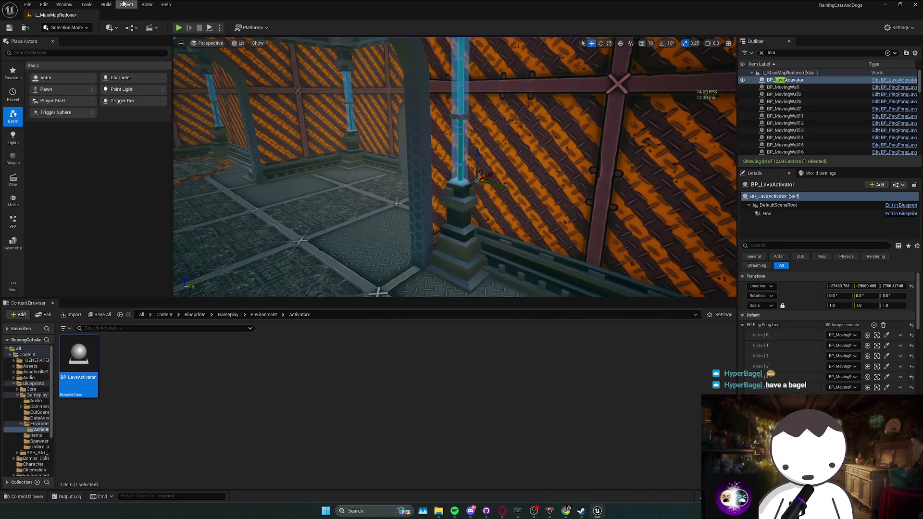
Play-test again through the lava pillar room, then stop and frame BP_LavaActivator's floor
key("alt+p")
key("s")
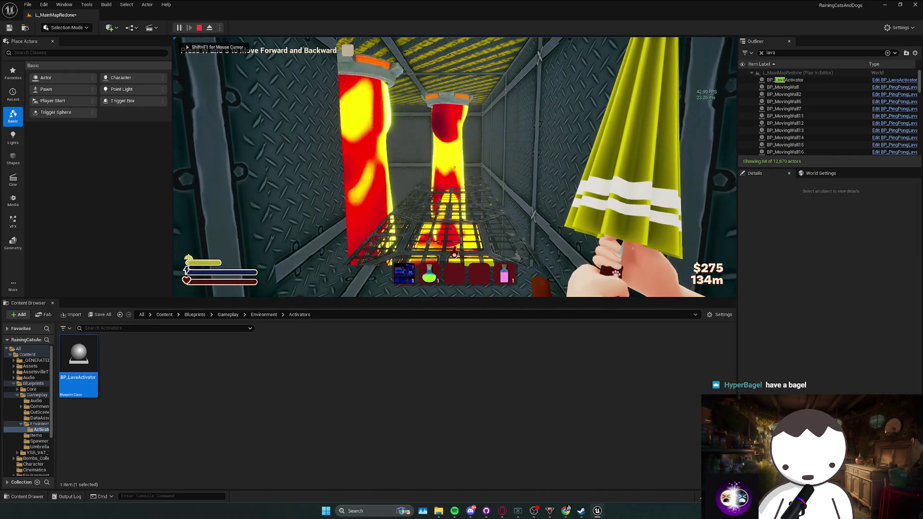
key("w")
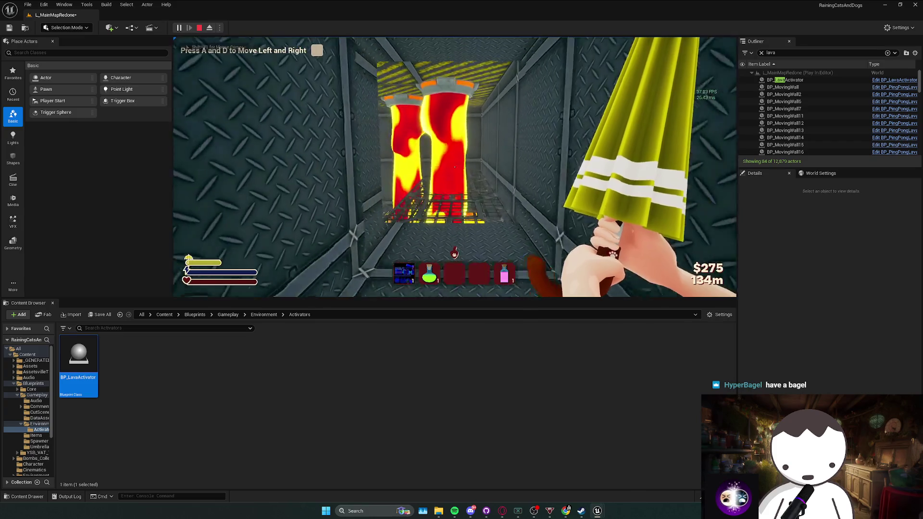
key("d")
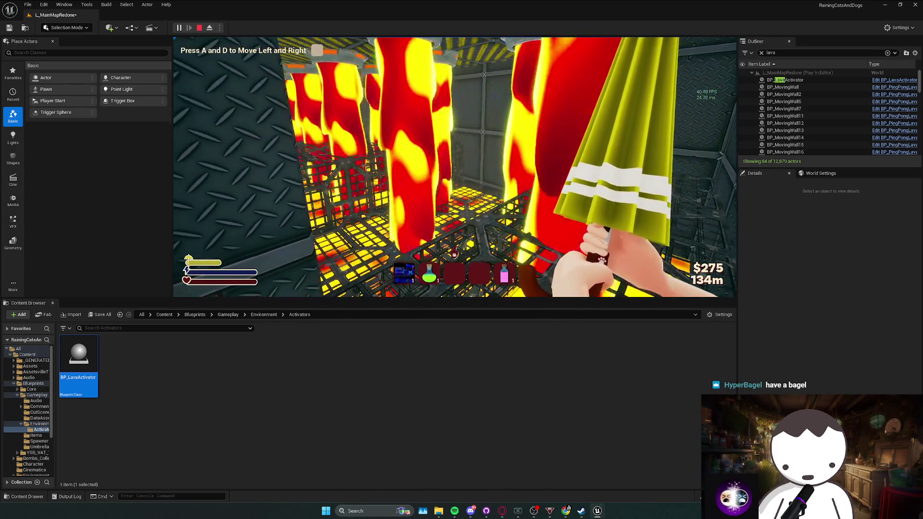
key("w")
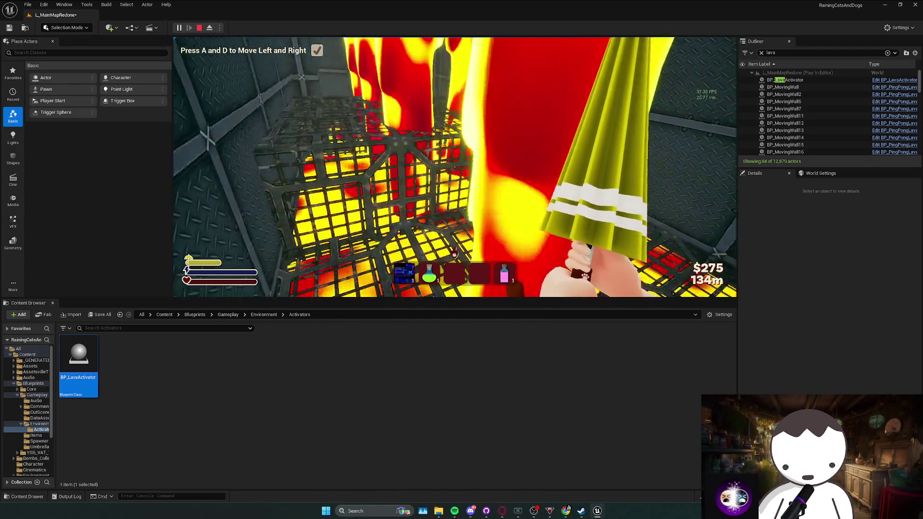
key("w")
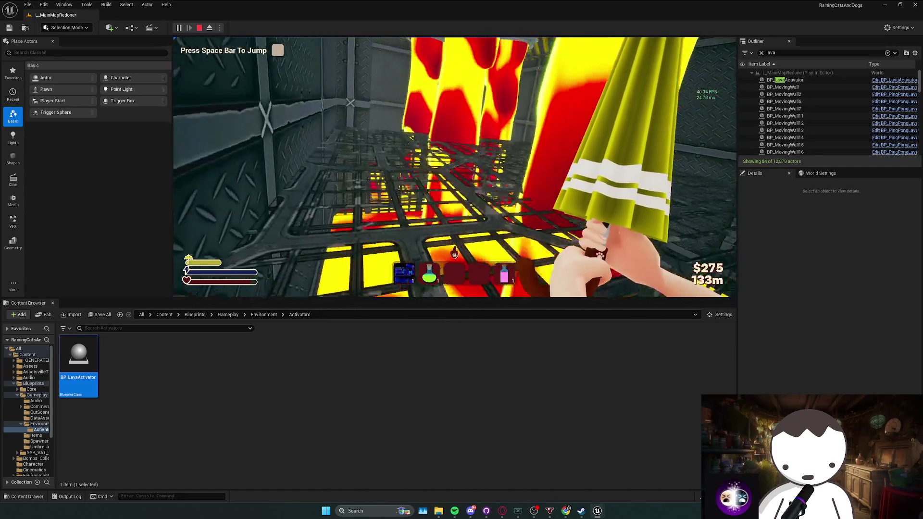
key("space")
key("w")
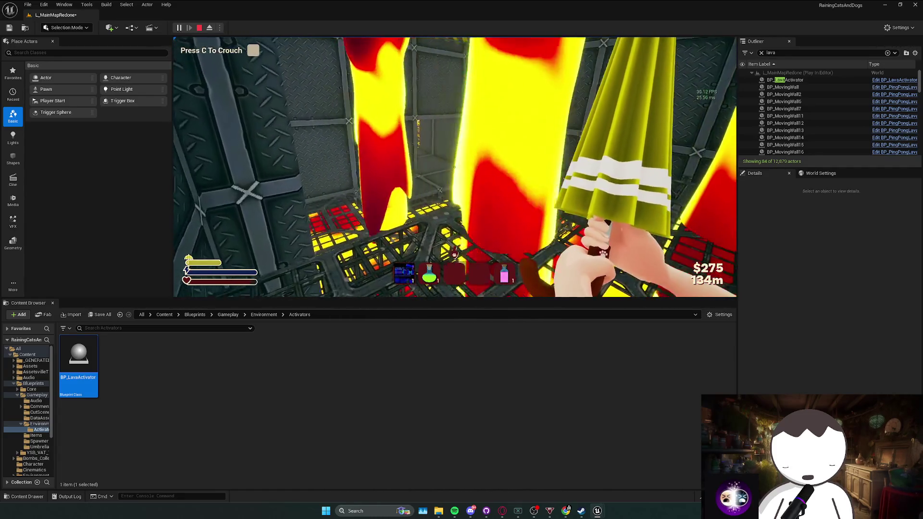
key("w")
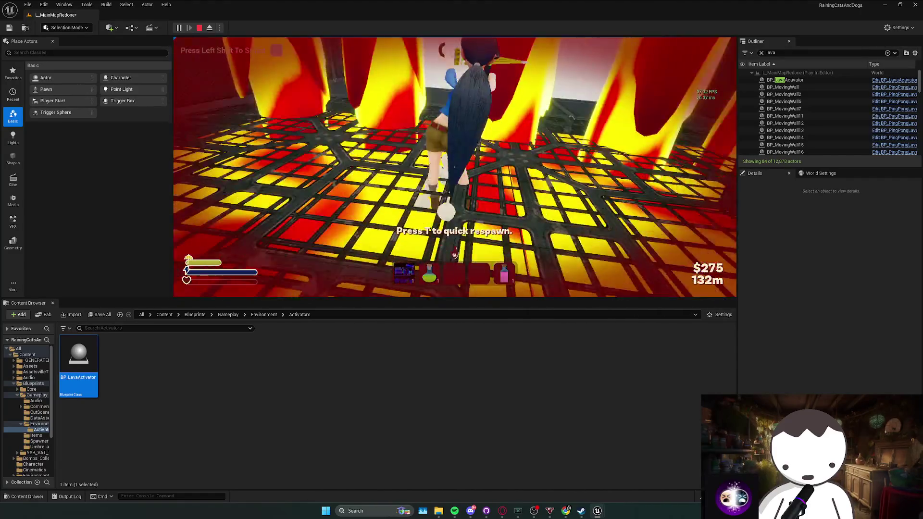
key("Escape")
key("f")
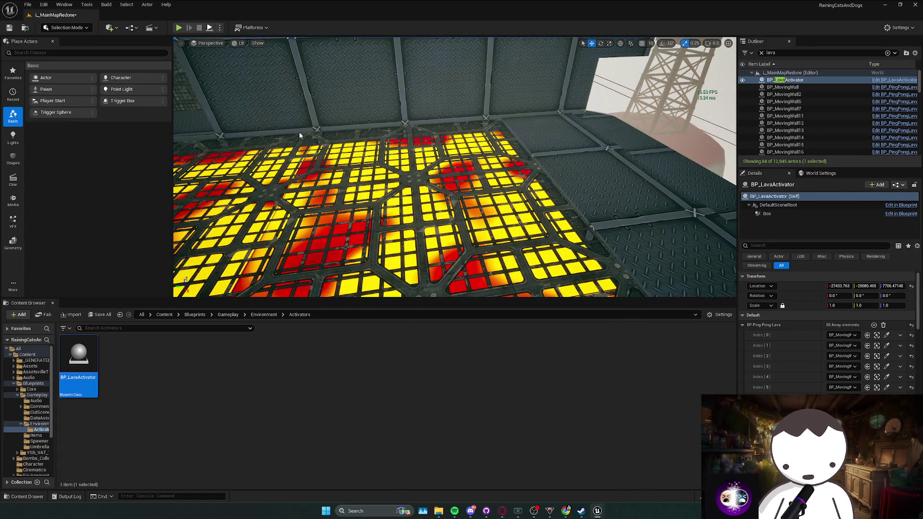
Run a brief Alt+P play-test and stop it immediately with Esc
key("alt+p")
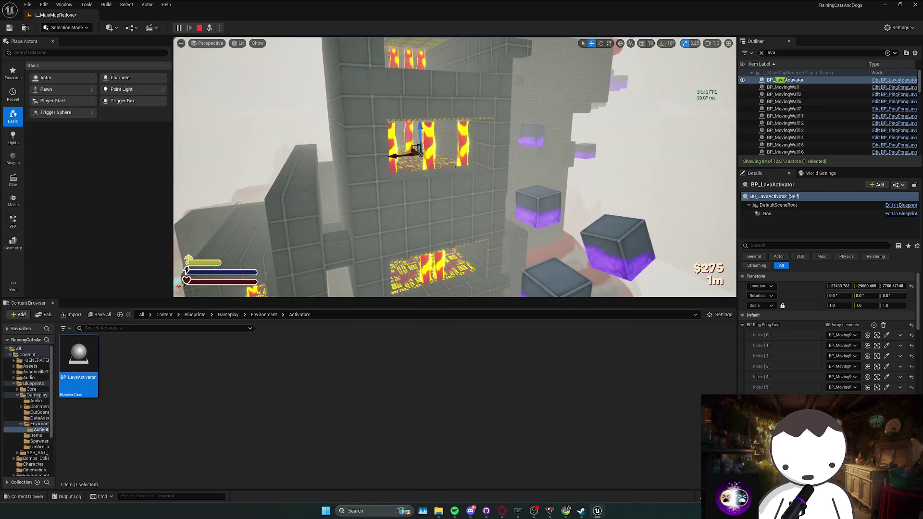
key("Escape")
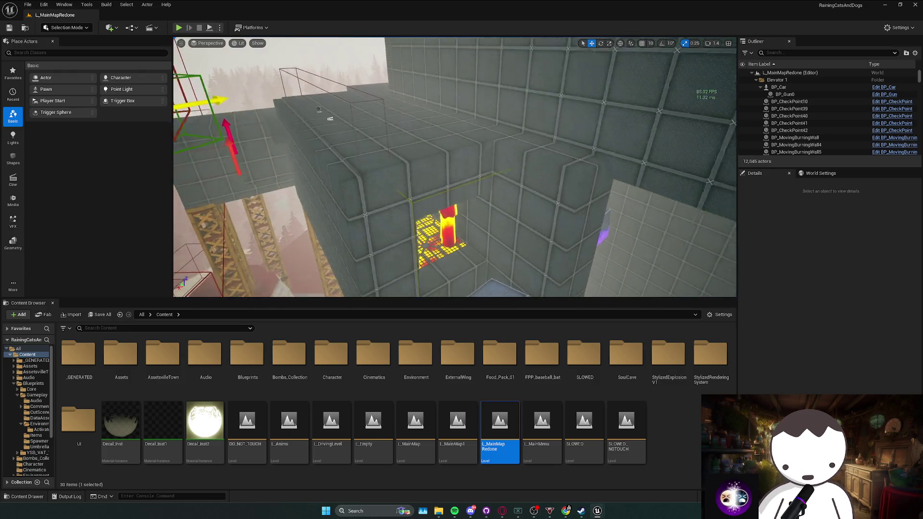
left_click(404, 207)
key("w")
scroll(404, 206, "down", 2)
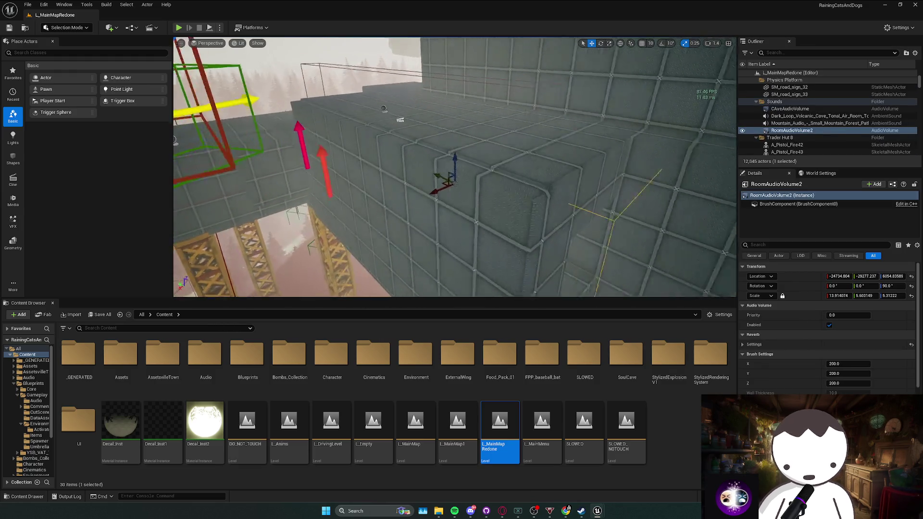
key("s")
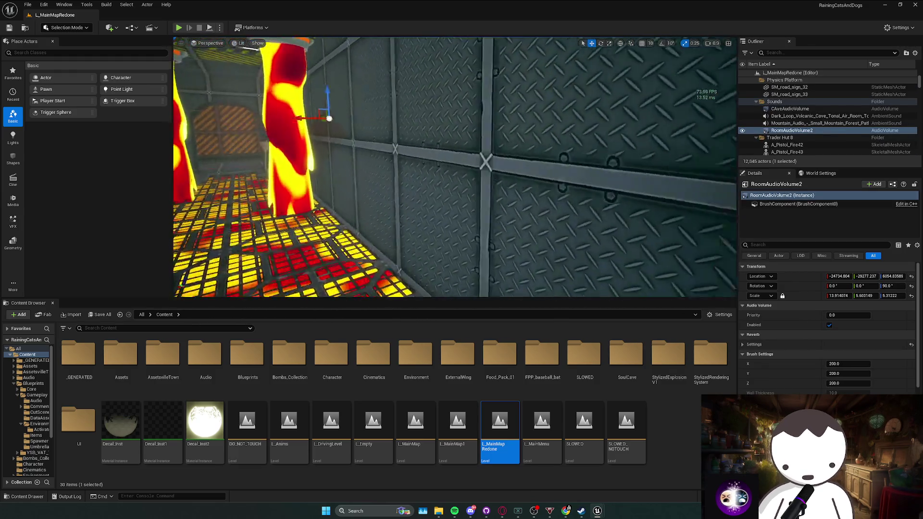
key("w")
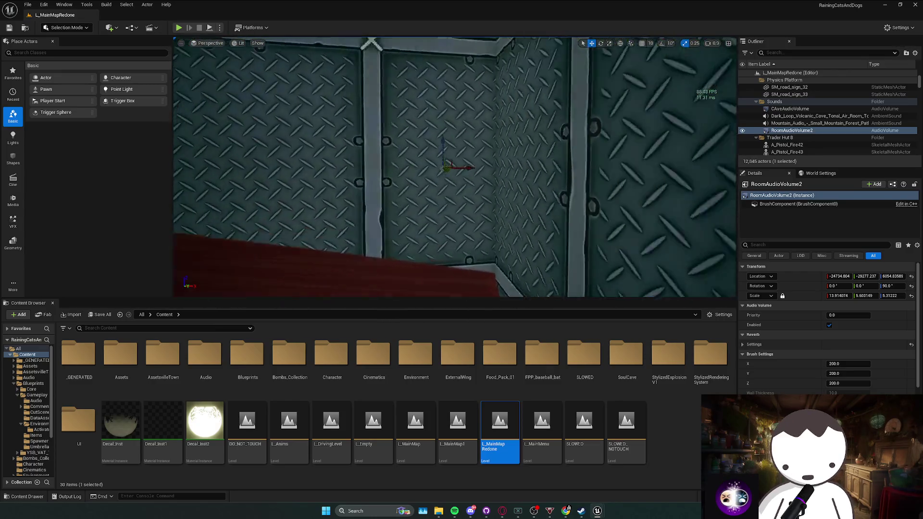
key("s")
key("s")
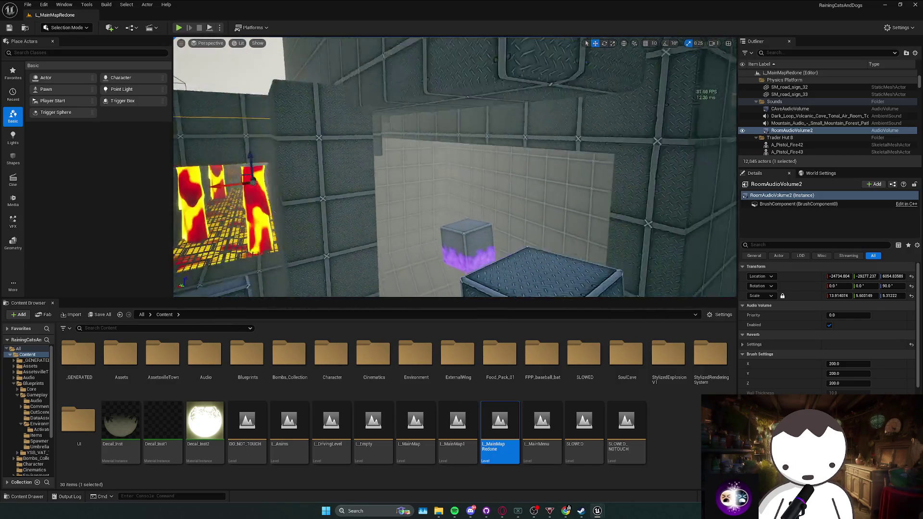
key("w")
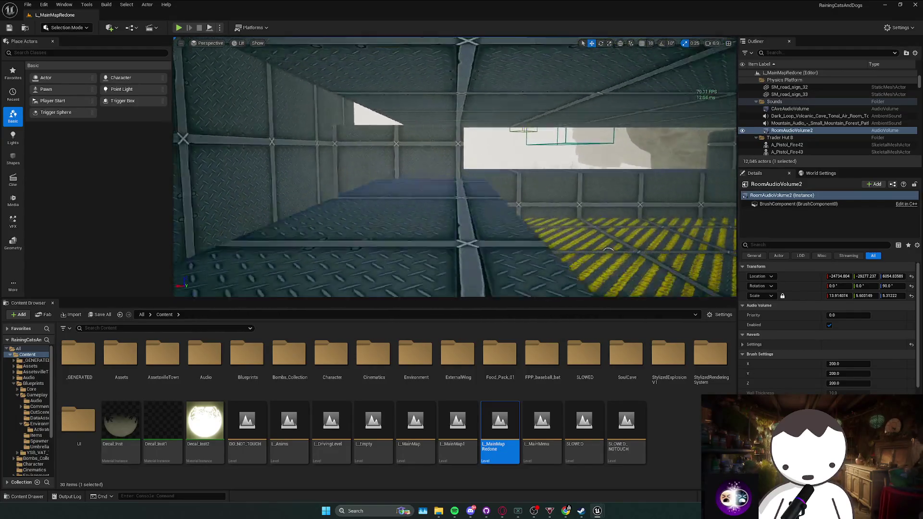
key("w")
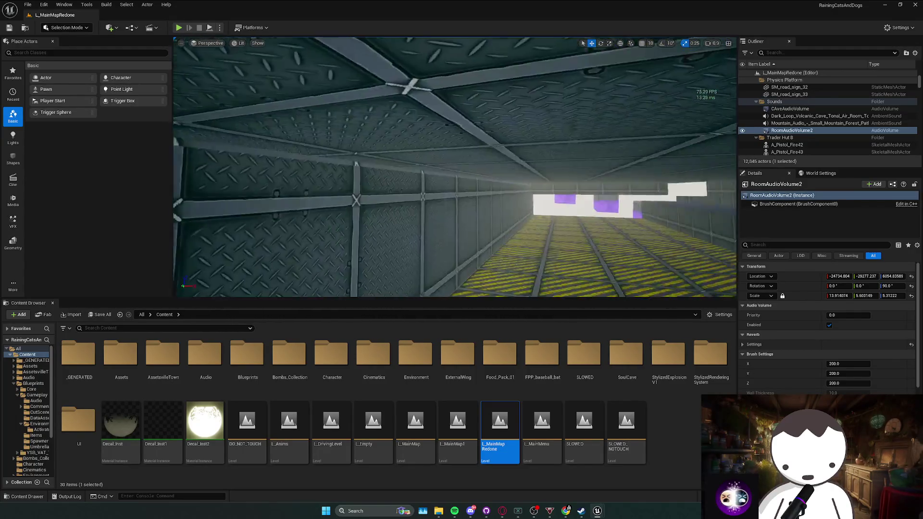
key("w")
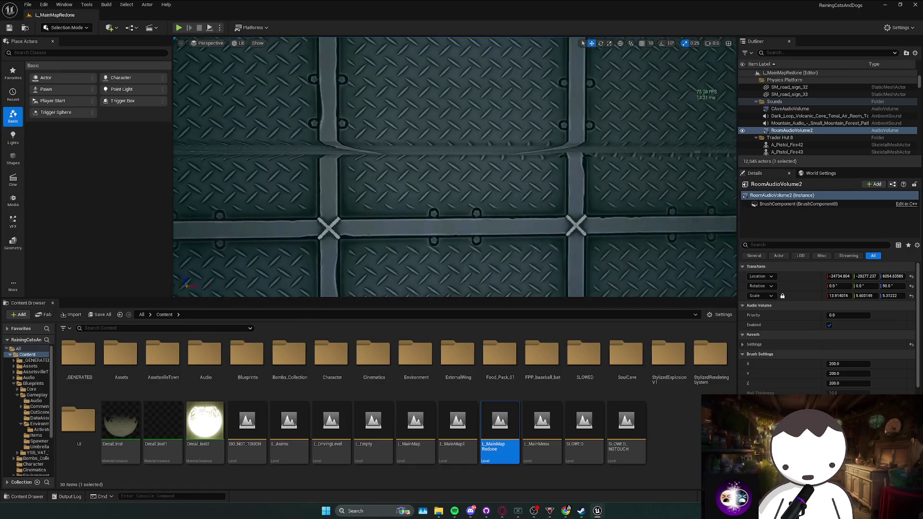
key("w")
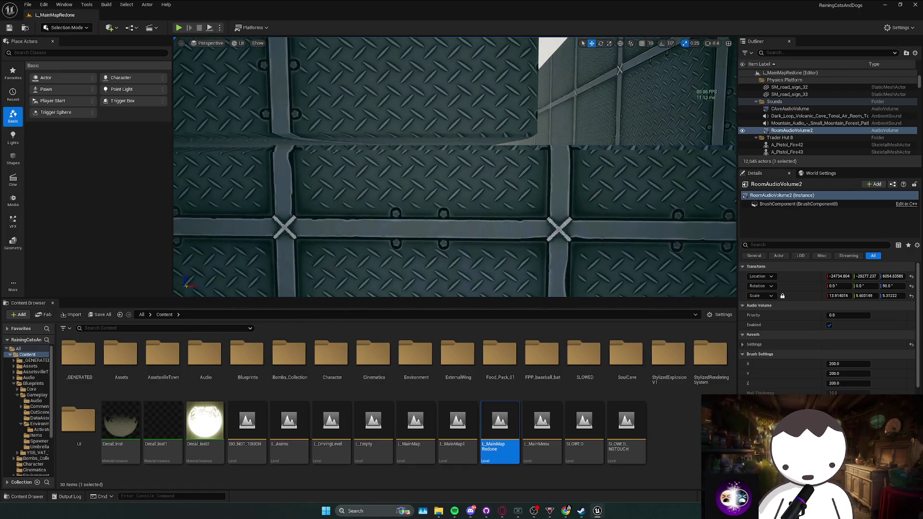
key("e")
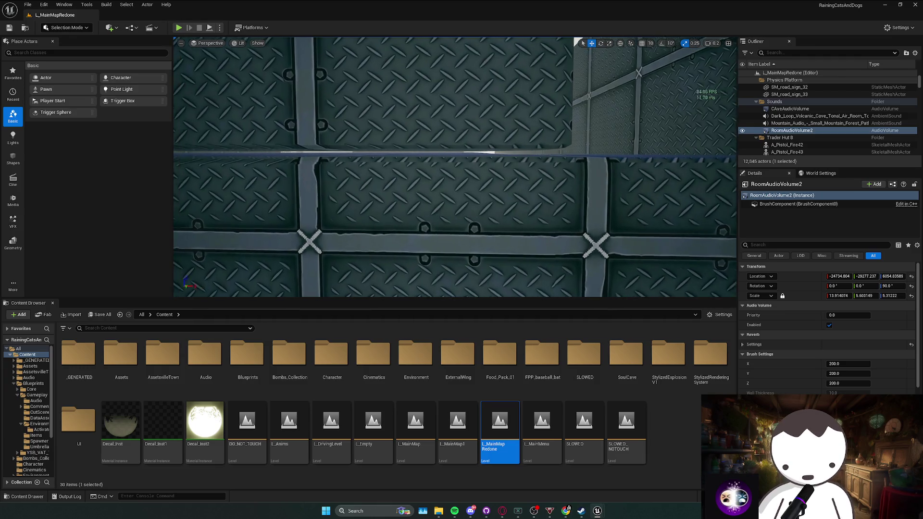
key("s")
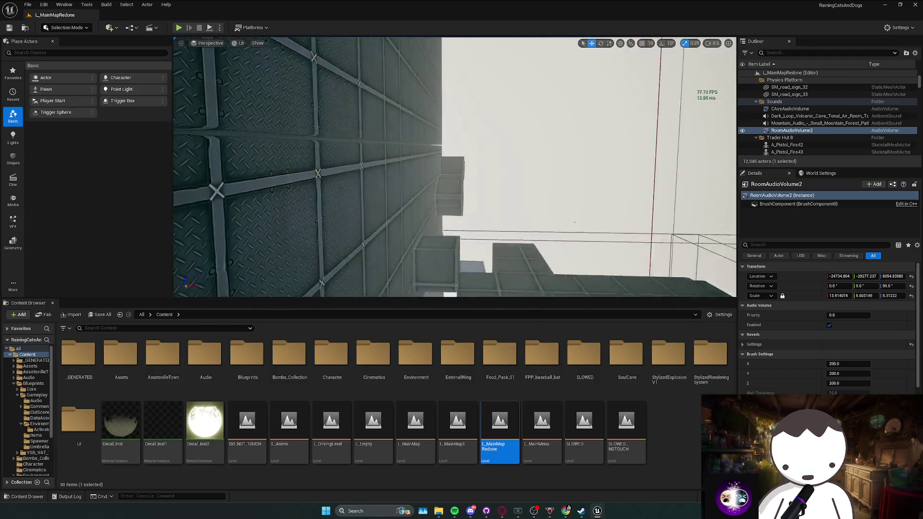
key("w")
key("a")
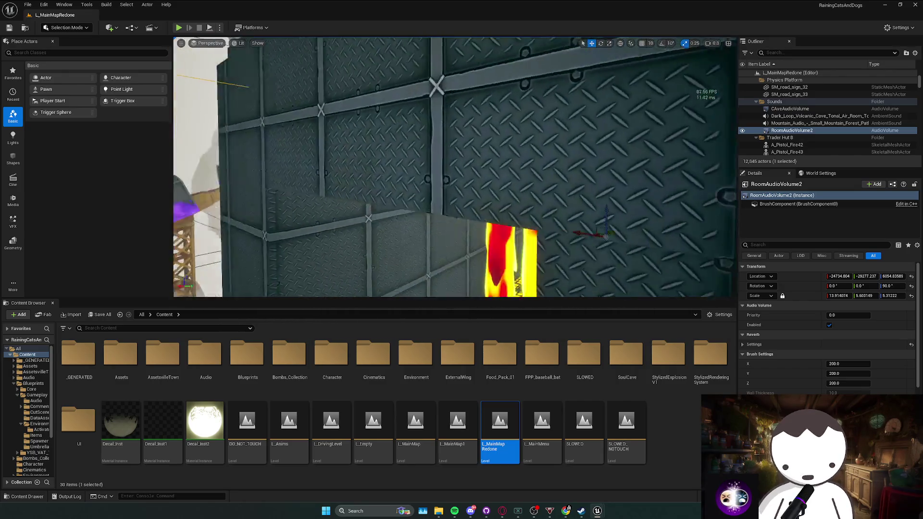
key("s")
key("w")
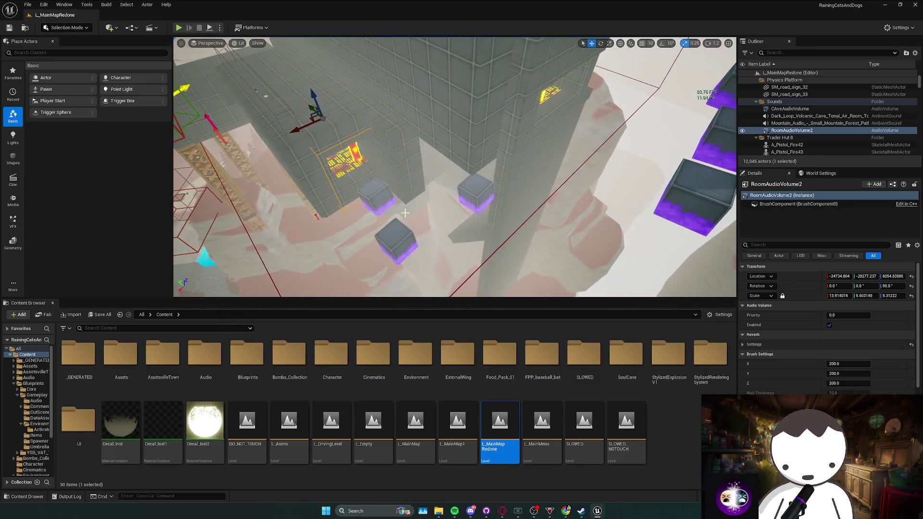